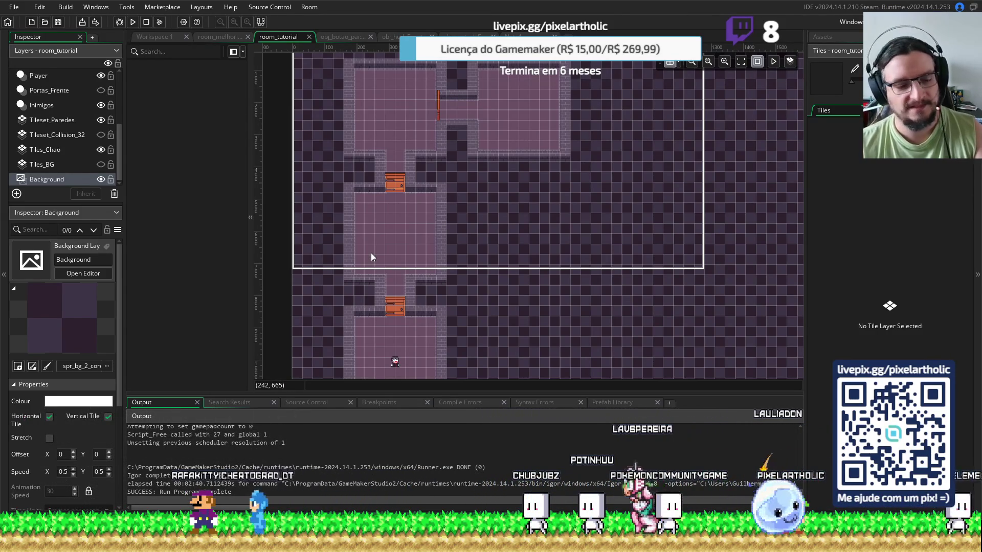
- Hide the grid overlay on room_tutorial in the room editor
{"action": "key", "text": "ctrl+g"}
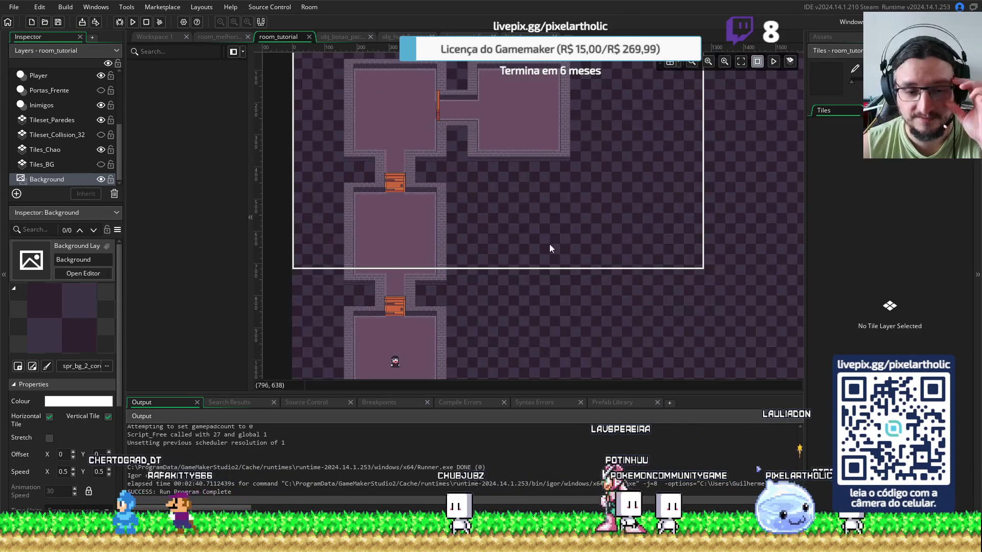
{"action": "mouse_move", "coordinate": [588, 169]}
{"action": "left_mouse_down"}
{"action": "mouse_move", "coordinate": [552, 206]}
{"action": "mouse_move", "coordinate": [594, 158]}
{"action": "mouse_move", "coordinate": [588, 139]}
{"action": "mouse_move", "coordinate": [537, 226]}
{"action": "mouse_move", "coordinate": [581, 220]}
{"action": "mouse_move", "coordinate": [566, 226]}
{"action": "left_mouse_up"}
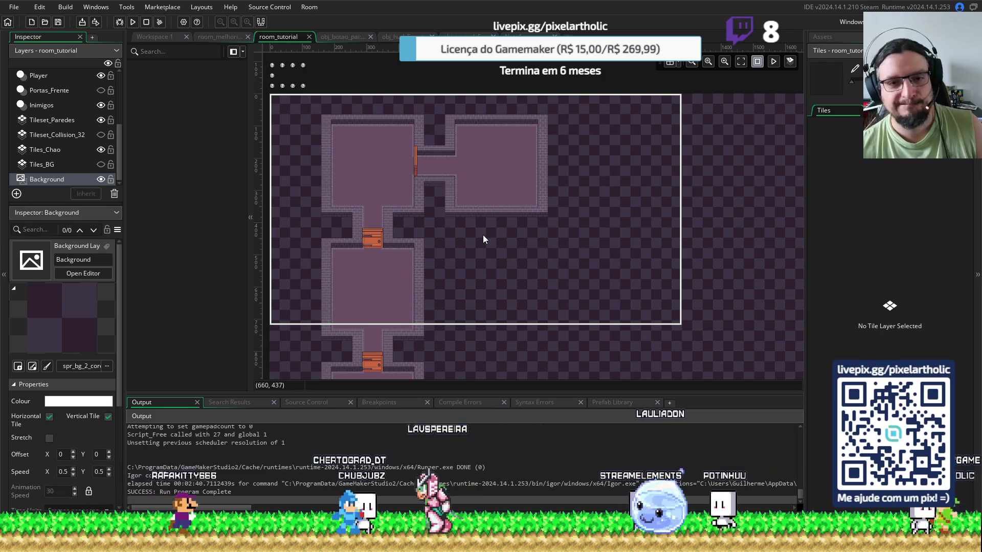
{"action": "mouse_move", "coordinate": [462, 296]}
{"action": "left_mouse_down"}
{"action": "mouse_move", "coordinate": [482, 184]}
{"action": "mouse_move", "coordinate": [493, 266]}
{"action": "left_mouse_up"}
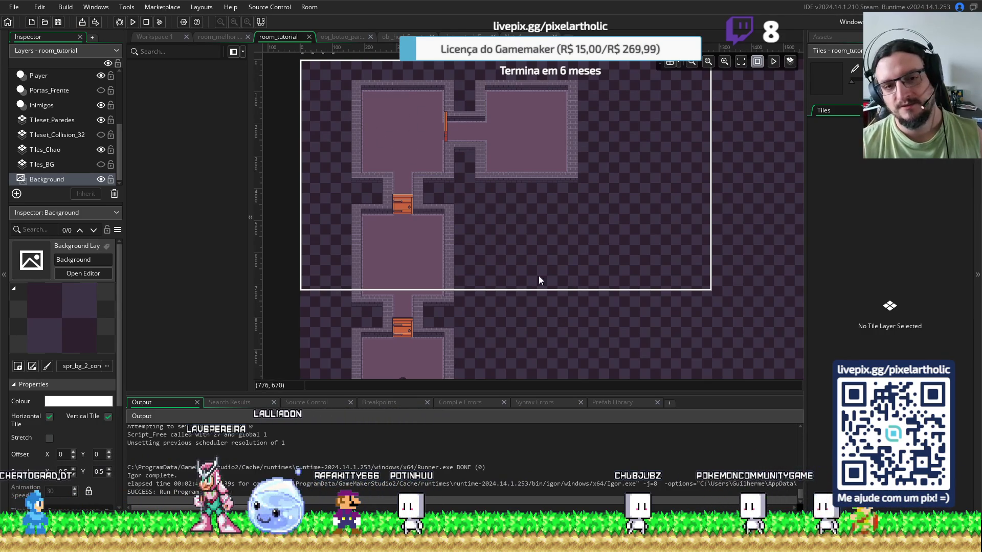
{"action": "mouse_move", "coordinate": [526, 318]}
{"action": "left_mouse_down"}
{"action": "mouse_move", "coordinate": [511, 251]}
{"action": "mouse_move", "coordinate": [547, 281]}
{"action": "mouse_move", "coordinate": [510, 354]}
{"action": "mouse_move", "coordinate": [548, 344]}
{"action": "left_mouse_up"}
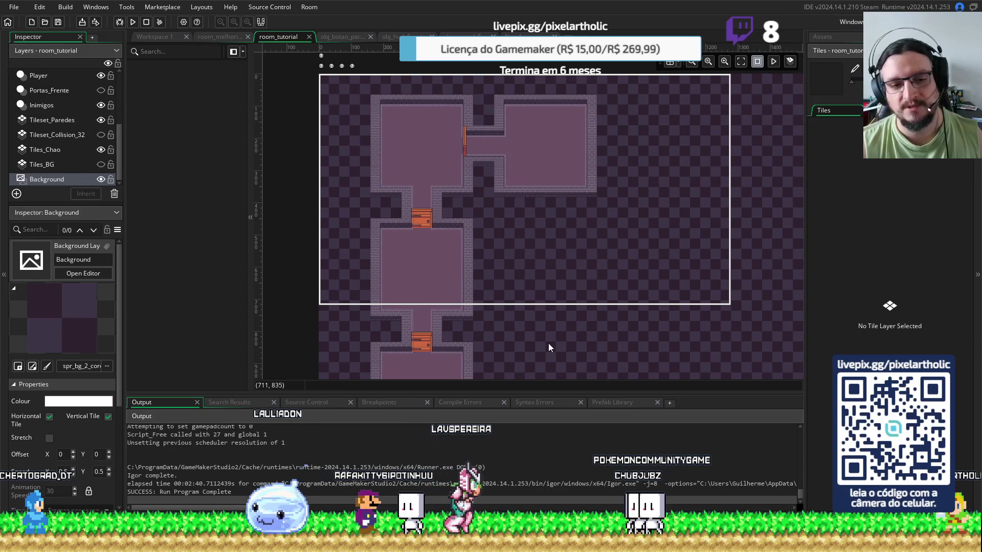
{"action": "left_click", "coordinate": [843, 38]}
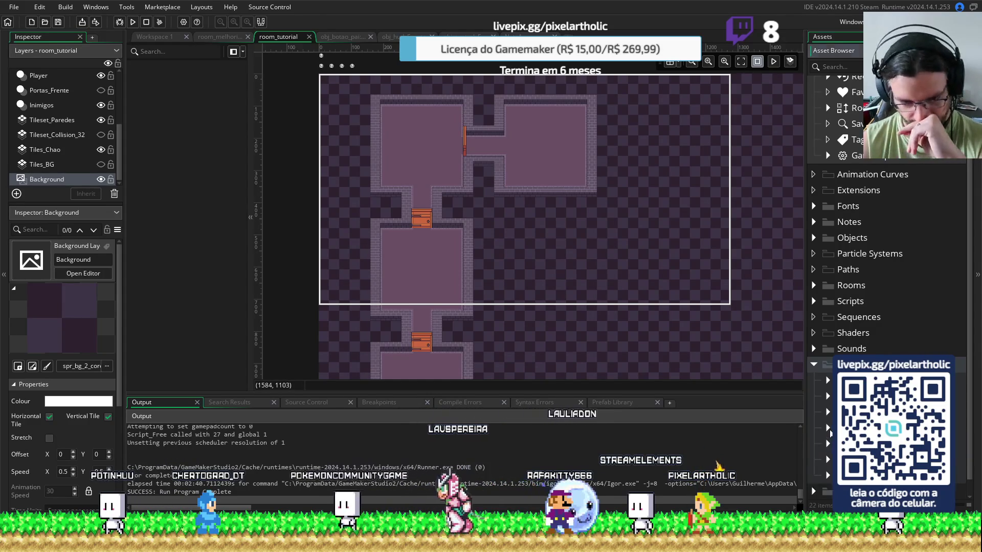
- Collapse, re-expand and collapse again the Sprites folder in the Asset Browser
{"action": "scroll", "coordinate": [811, 426], "scroll_direction": "down", "scroll_amount": 1}
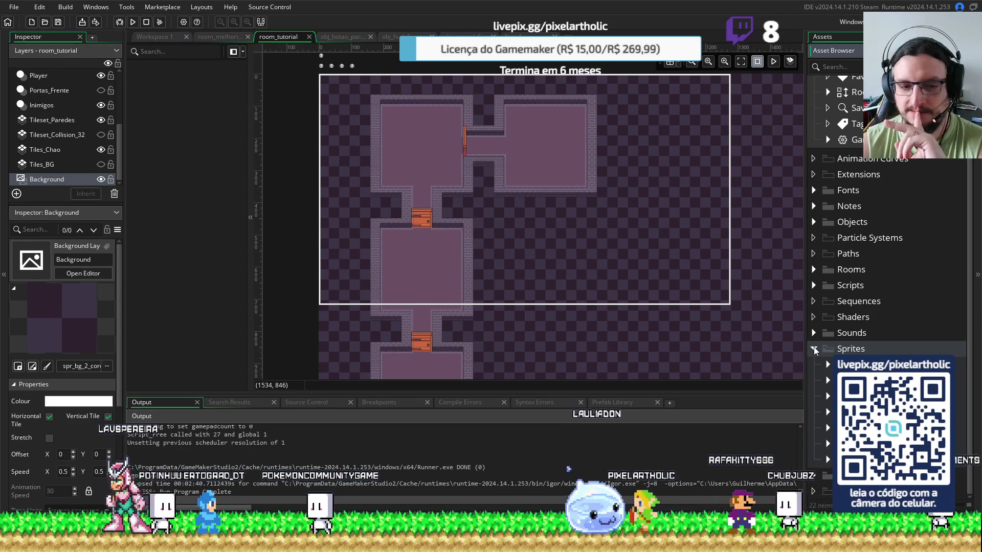
{"action": "left_click", "coordinate": [814, 350]}
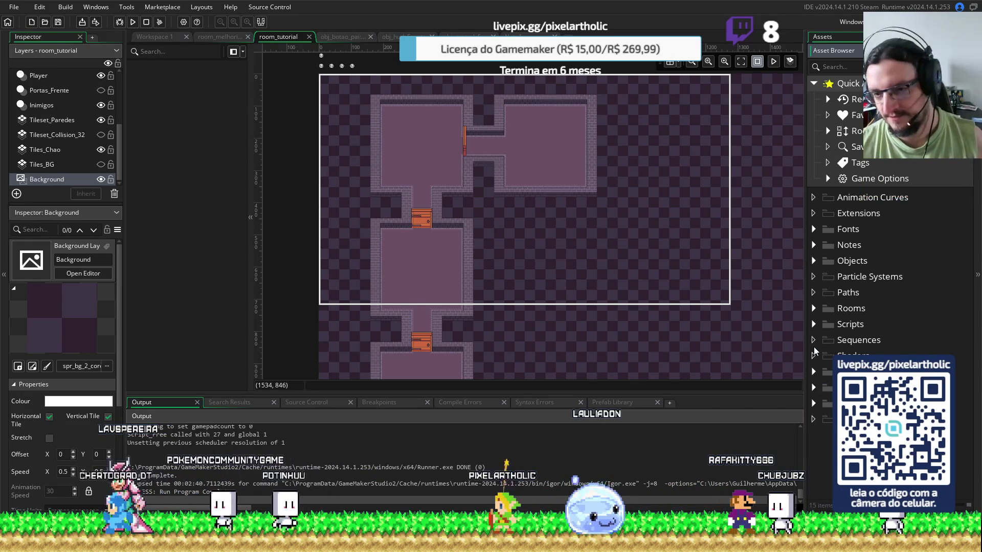
{"action": "left_click", "coordinate": [814, 388]}
{"action": "left_click", "coordinate": [814, 388]}
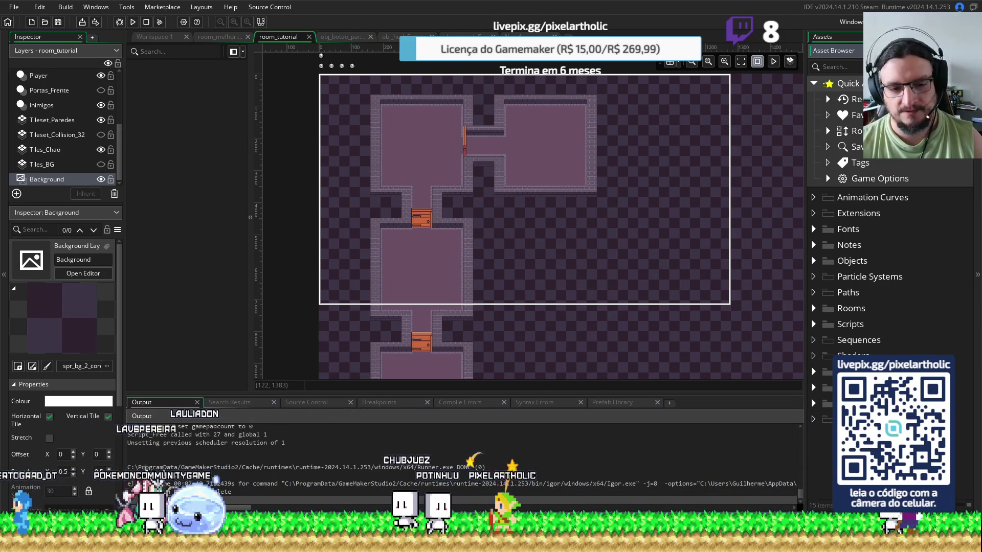
{"action": "key", "text": "alt+Tab"}
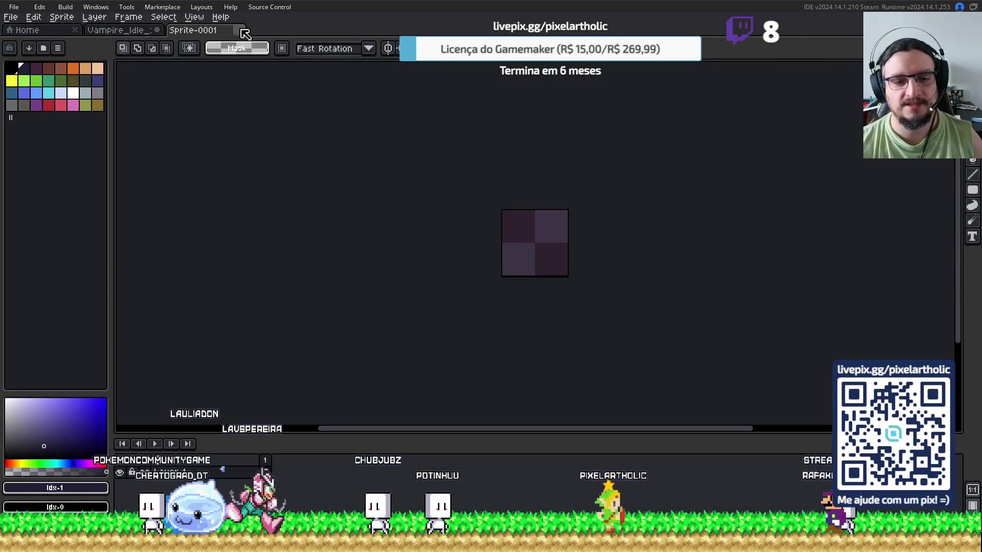
- Close Sprite-0001 without saving and pan Vampire_Idle to the icon row and character sprites
{"action": "left_click", "coordinate": [238, 29]}
{"action": "left_click", "coordinate": [499, 293]}
{"action": "scroll", "coordinate": [498, 290], "scroll_direction": "down", "scroll_amount": 4}
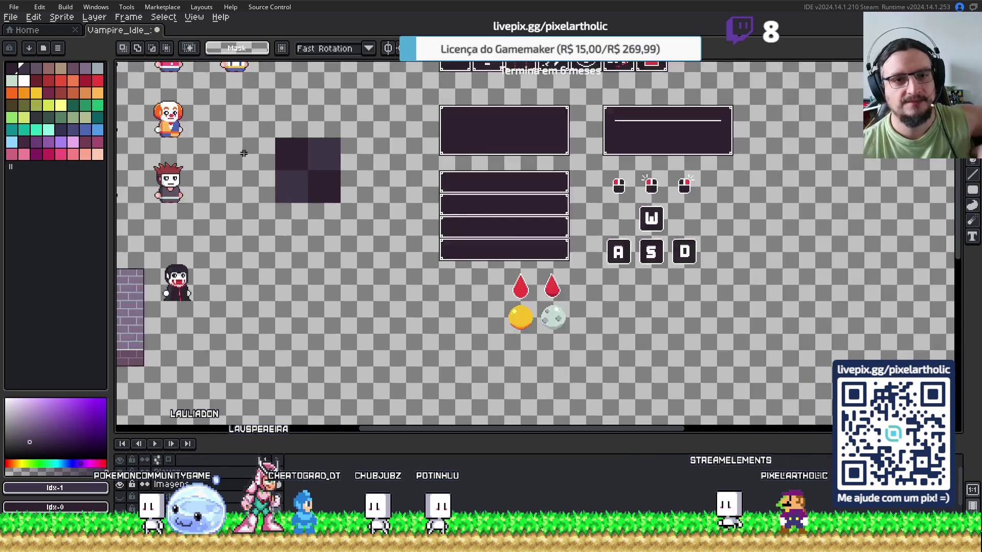
{"action": "scroll", "coordinate": [440, 200], "scroll_direction": "up", "scroll_amount": 2}
{"action": "mouse_move", "coordinate": [432, 169]}
{"action": "left_mouse_down"}
{"action": "mouse_move", "coordinate": [478, 224]}
{"action": "mouse_move", "coordinate": [488, 297]}
{"action": "left_mouse_up"}
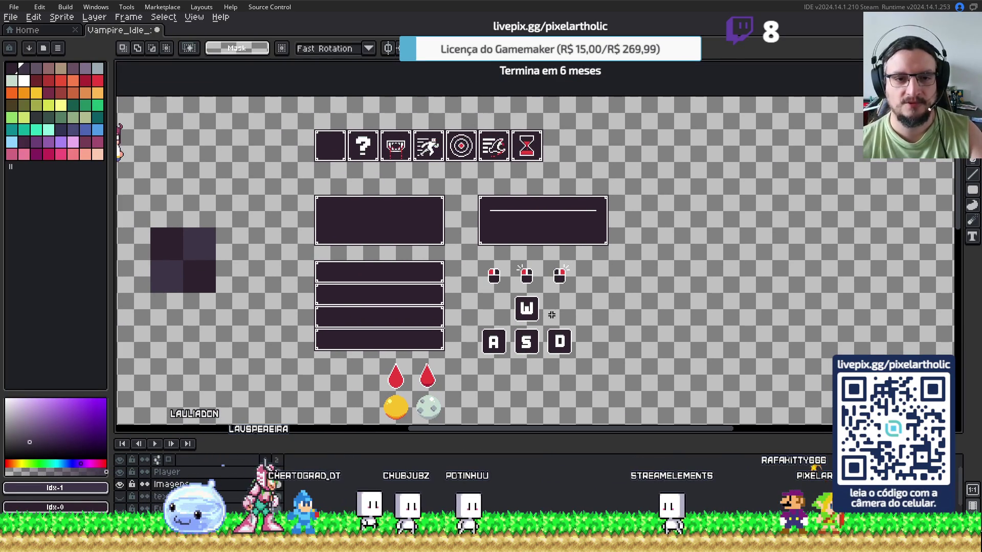
{"action": "mouse_move", "coordinate": [256, 302]}
{"action": "left_mouse_down"}
{"action": "mouse_move", "coordinate": [499, 296]}
{"action": "mouse_move", "coordinate": [679, 273]}
{"action": "mouse_move", "coordinate": [655, 263]}
{"action": "left_mouse_up"}
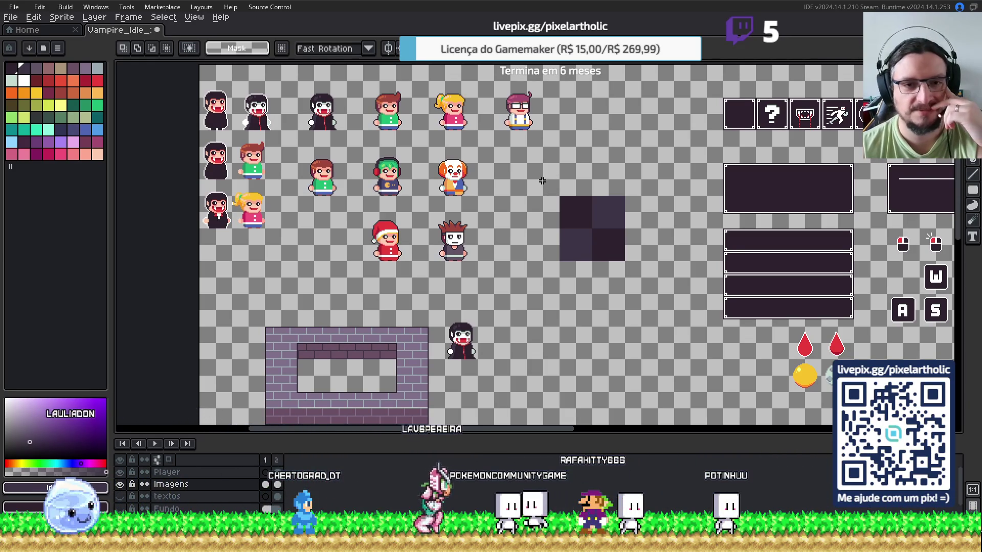
- Pan to the door and wall tiles and step to the sheet's second frame
{"action": "scroll", "coordinate": [512, 235], "scroll_direction": "down", "scroll_amount": 5}
{"action": "scroll", "coordinate": [511, 235], "scroll_direction": "right", "scroll_amount": 4}
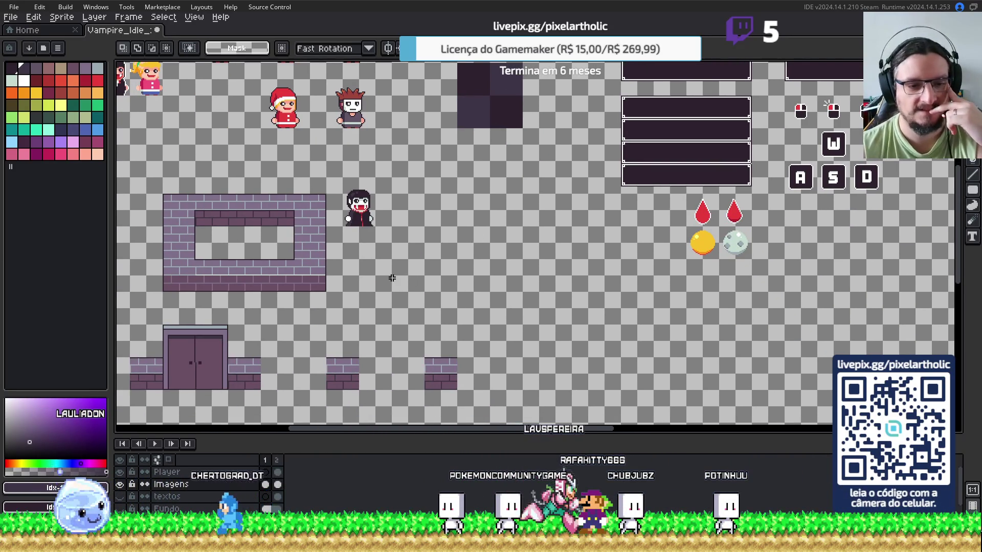
{"action": "left_click_drag", "start_coordinate": [392, 277], "coordinate": [511, 198]}
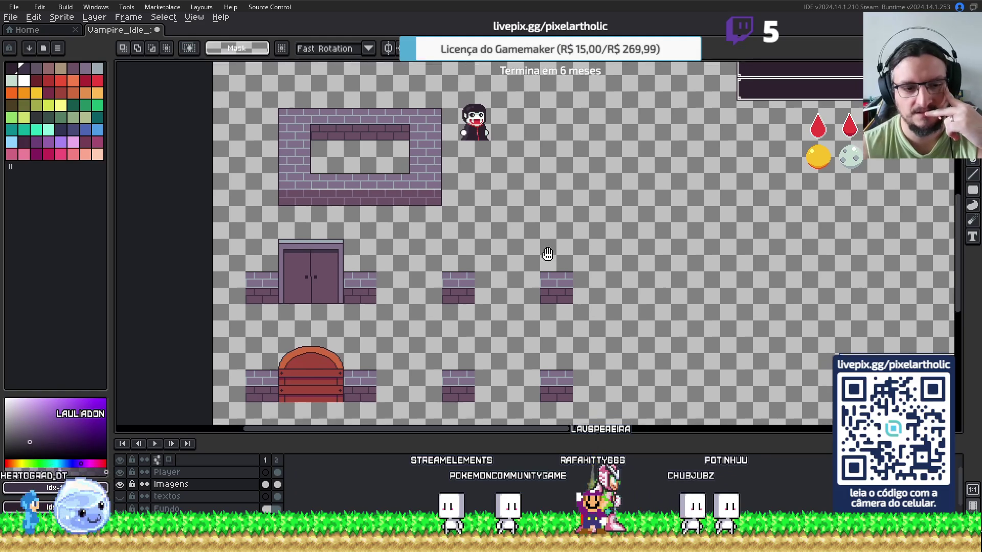
{"action": "left_click_drag", "start_coordinate": [548, 259], "coordinate": [538, 148]}
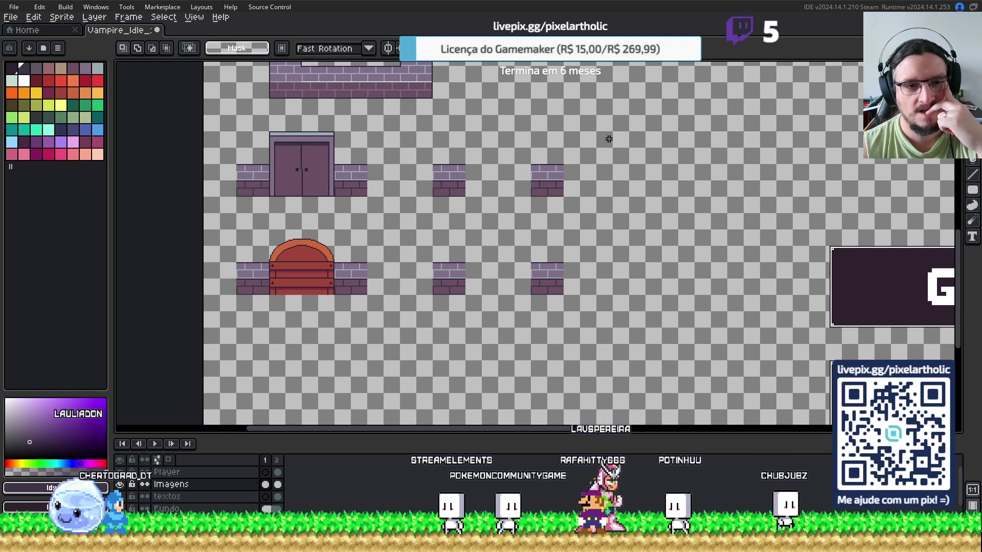
{"action": "key", "text": "Right"}
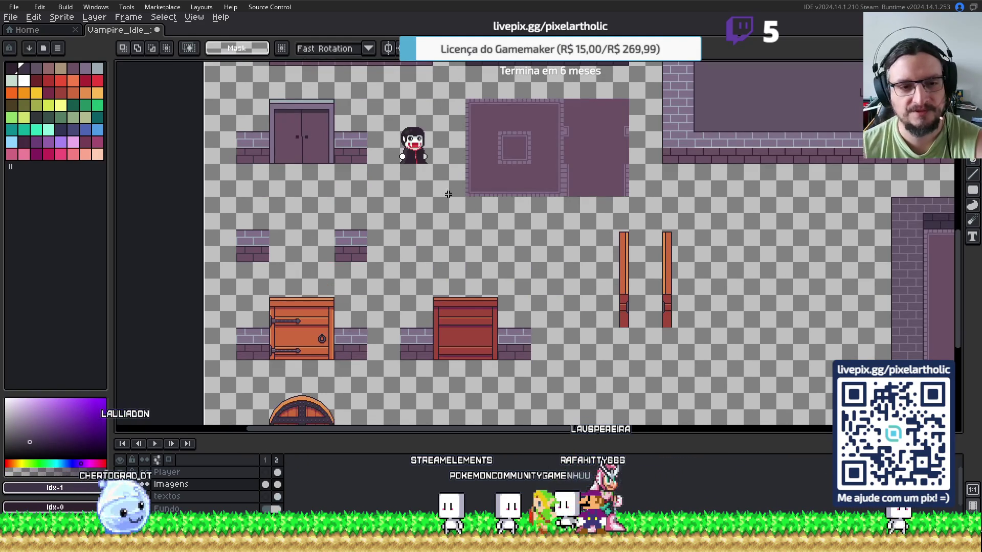
- Look over the room tiles, then save the Vampire_Idle sheet
{"action": "mouse_move", "coordinate": [542, 287]}
{"action": "left_mouse_down"}
{"action": "mouse_move", "coordinate": [491, 188]}
{"action": "mouse_move", "coordinate": [485, 182]}
{"action": "mouse_move", "coordinate": [520, 263]}
{"action": "mouse_move", "coordinate": [469, 189]}
{"action": "mouse_move", "coordinate": [552, 361]}
{"action": "mouse_move", "coordinate": [575, 307]}
{"action": "left_mouse_up"}
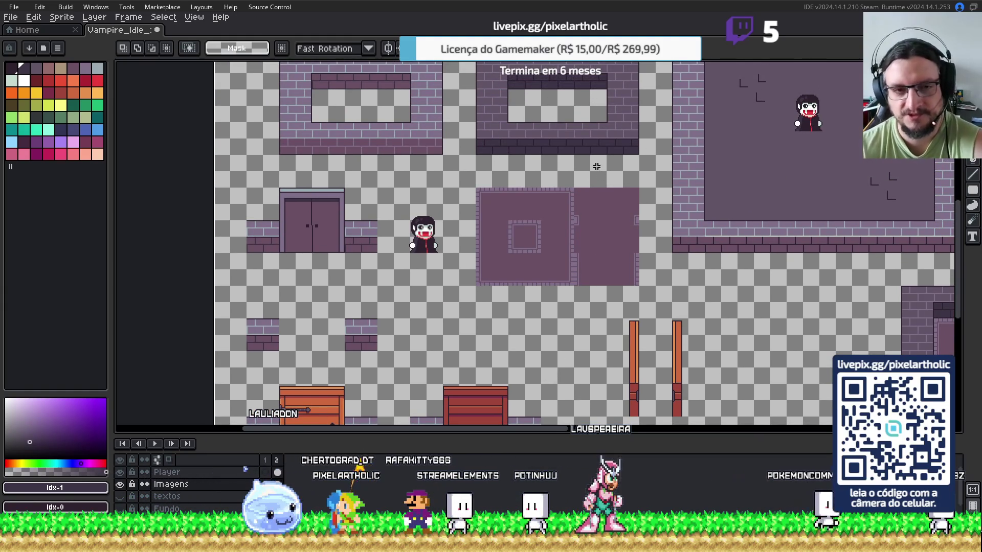
{"action": "left_click_drag", "start_coordinate": [543, 140], "coordinate": [464, 256]}
{"action": "scroll", "coordinate": [464, 257], "scroll_direction": "down", "scroll_amount": 4}
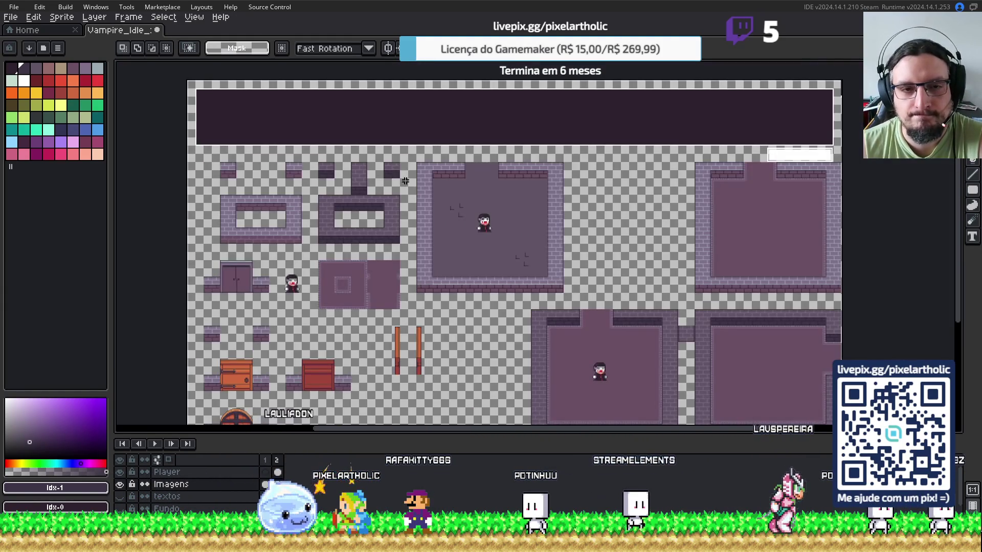
{"action": "left_click_drag", "start_coordinate": [405, 181], "coordinate": [331, 130]}
{"action": "left_click_drag", "start_coordinate": [595, 302], "coordinate": [591, 198]}
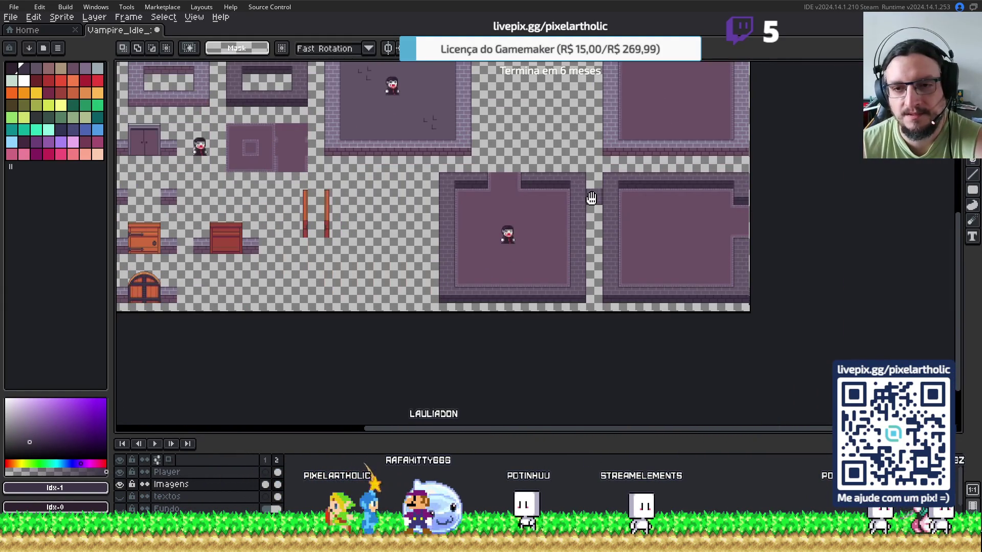
{"action": "scroll", "coordinate": [373, 247], "scroll_direction": "left", "scroll_amount": 4}
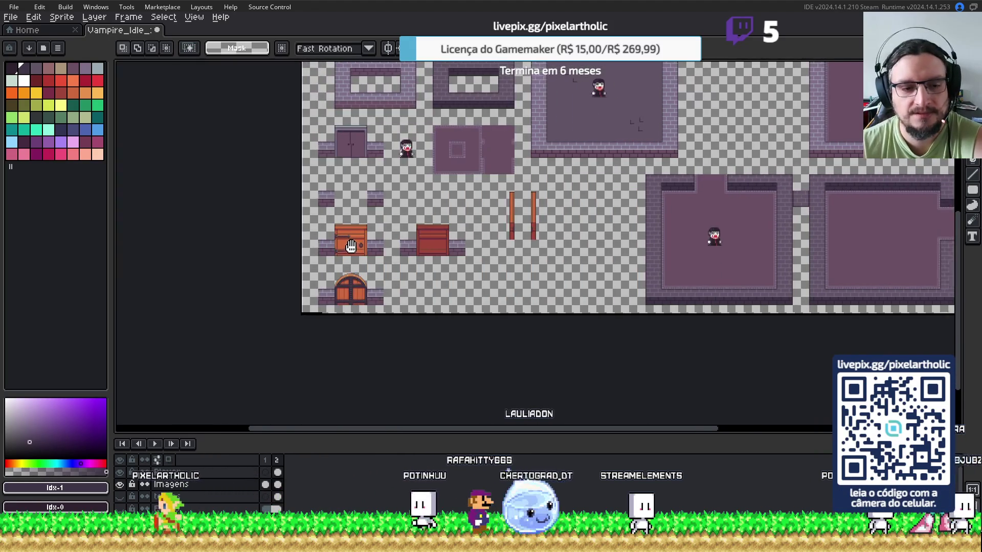
{"action": "scroll", "coordinate": [373, 247], "scroll_direction": "up", "scroll_amount": 2}
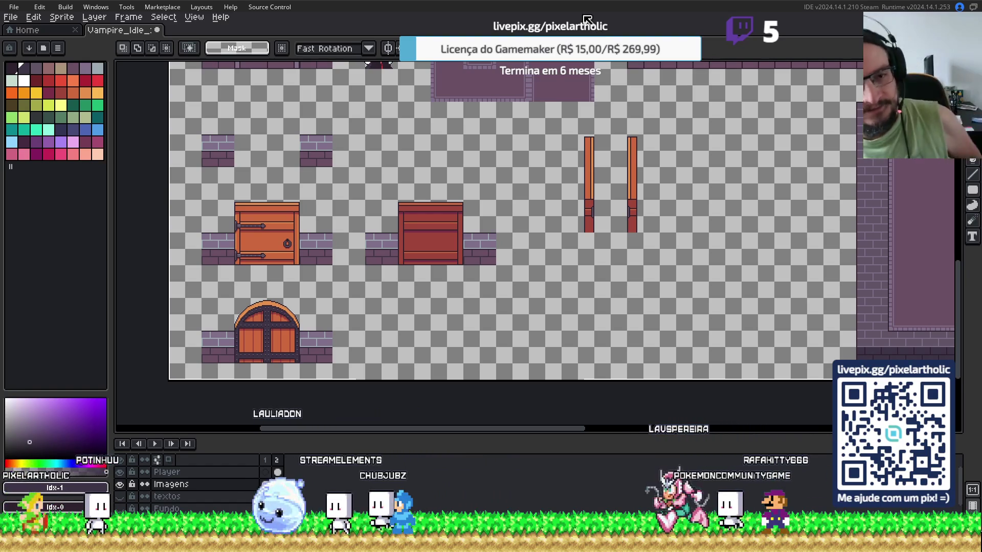
{"action": "key", "text": "ctrl+s"}
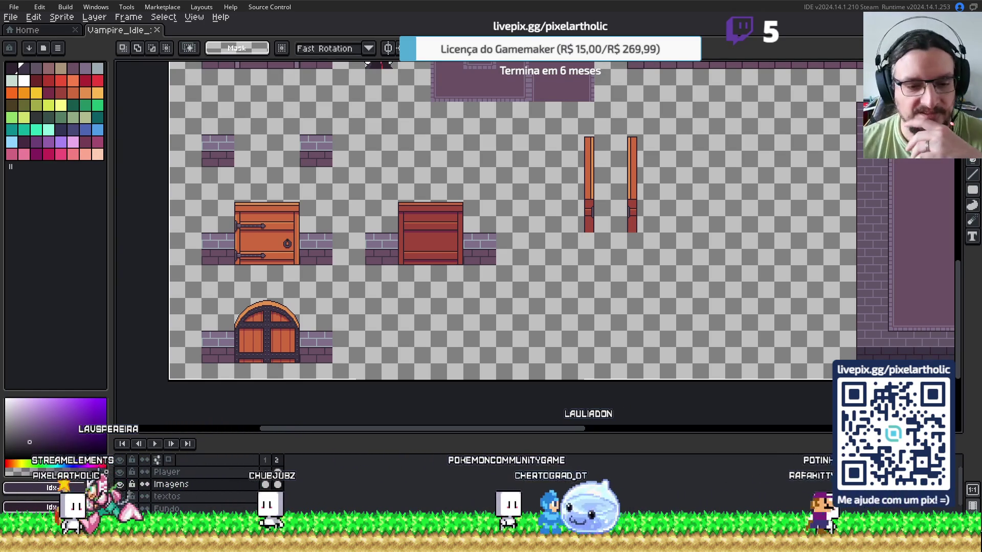
{"action": "key", "text": "ctrl+Tab"}
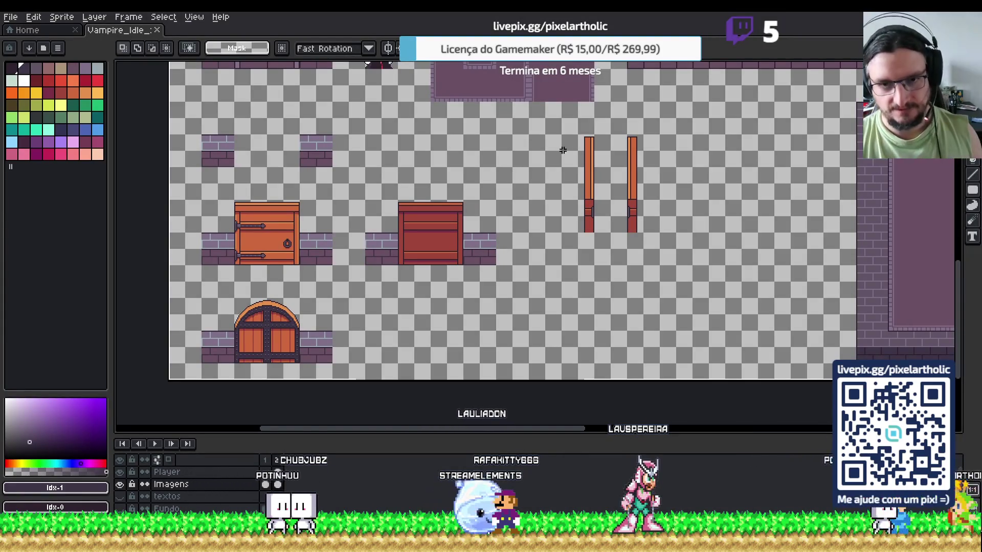
{"action": "scroll", "coordinate": [445, 133], "scroll_direction": "down", "scroll_amount": 4}
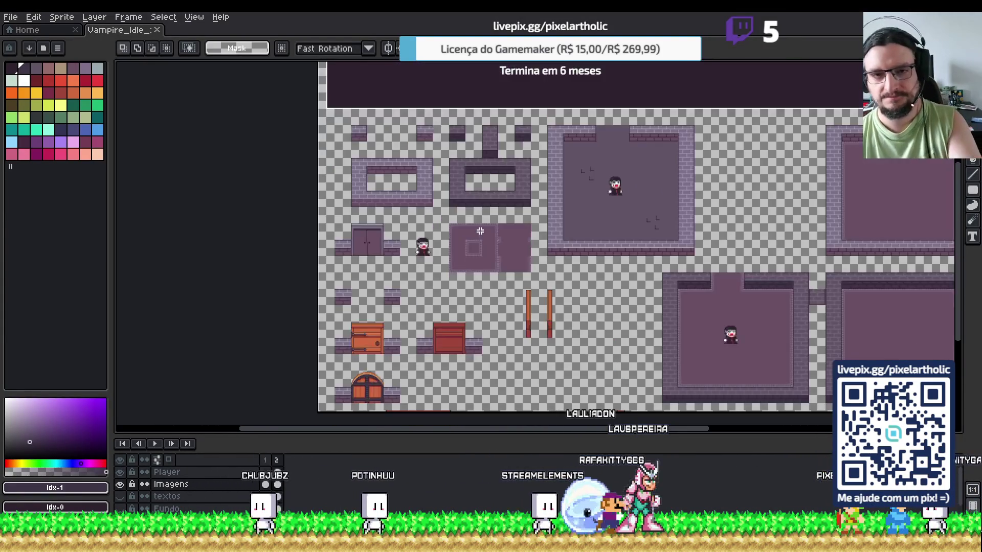
{"action": "scroll", "coordinate": [602, 162], "scroll_direction": "up", "scroll_amount": 3}
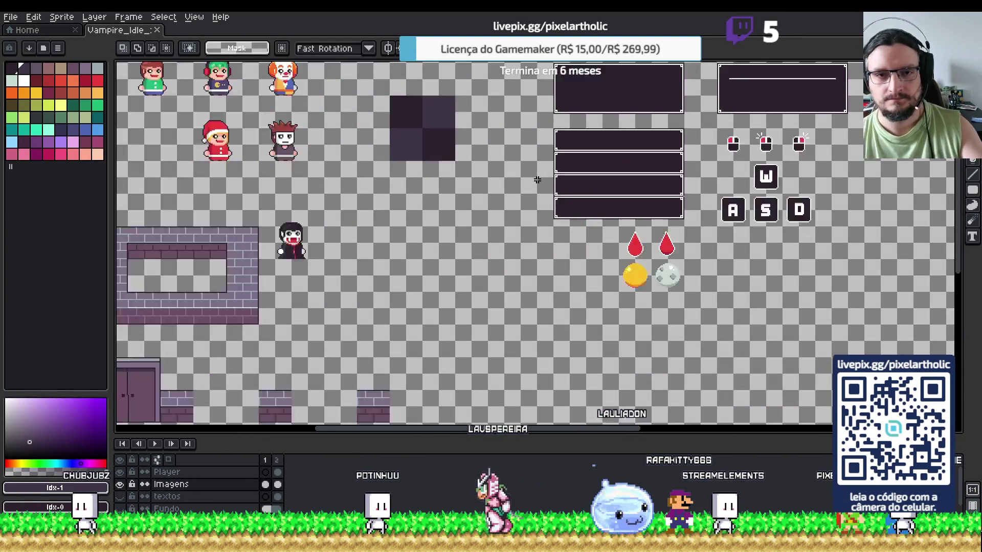
{"action": "scroll", "coordinate": [537, 180], "scroll_direction": "up", "scroll_amount": 2}
{"action": "mouse_move", "coordinate": [701, 303]}
{"action": "left_mouse_down"}
{"action": "mouse_move", "coordinate": [669, 281]}
{"action": "mouse_move", "coordinate": [440, 197]}
{"action": "left_mouse_up"}
{"action": "left_click_drag", "start_coordinate": [460, 263], "coordinate": [393, 242]}
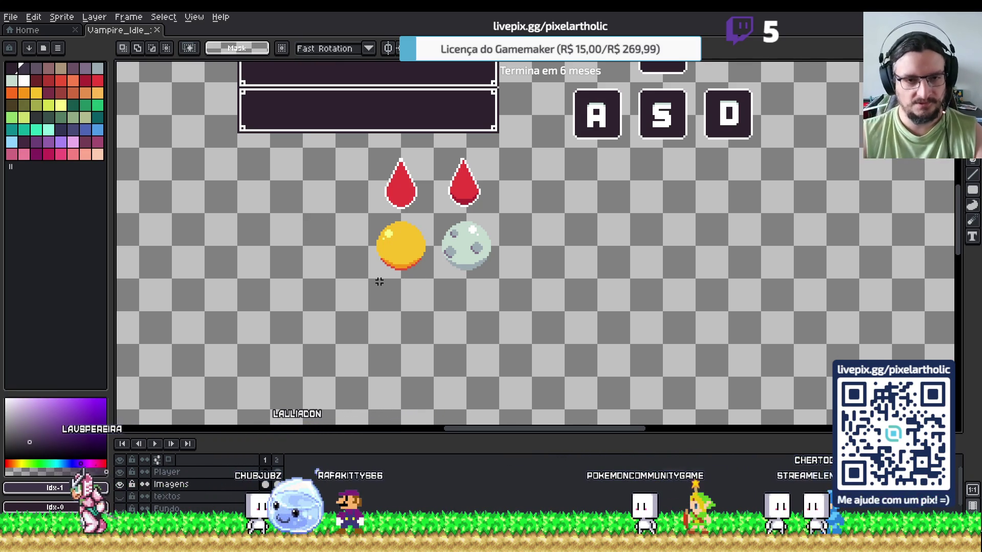
- Pan the canvas to shift the icon row to the left
{"action": "scroll", "coordinate": [381, 279], "scroll_direction": "left", "scroll_amount": 1}
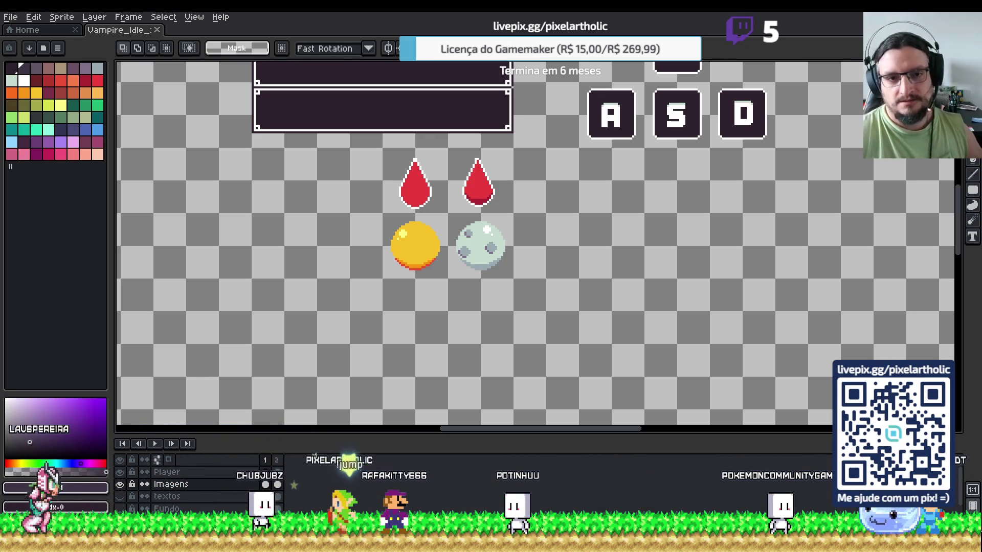
{"action": "scroll", "coordinate": [509, 248], "scroll_direction": "up", "scroll_amount": 1}
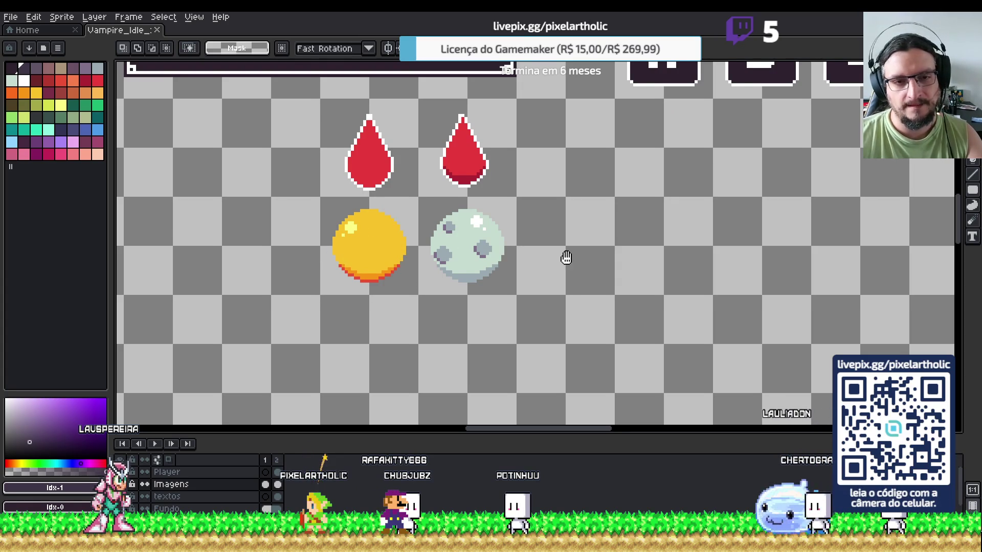
{"action": "left_click_drag", "start_coordinate": [566, 257], "coordinate": [477, 257]}
- Open the live Preview window (F7) and zoom and pan it onto the vampire sprite
{"action": "key", "text": "F7"}
{"action": "scroll", "coordinate": [850, 197], "scroll_direction": "up", "scroll_amount": 3}
{"action": "scroll", "coordinate": [798, 199], "scroll_direction": "down", "scroll_amount": 2}
{"action": "scroll", "coordinate": [794, 199], "scroll_direction": "up", "scroll_amount": 3}
{"action": "scroll", "coordinate": [215, 199], "scroll_direction": "down", "scroll_amount": 1}
{"action": "mouse_move", "coordinate": [215, 200]}
{"action": "left_mouse_down"}
{"action": "mouse_move", "coordinate": [402, 221]}
{"action": "mouse_move", "coordinate": [583, 287]}
{"action": "left_mouse_up"}
{"action": "scroll", "coordinate": [296, 207], "scroll_direction": "down", "scroll_amount": 2}
{"action": "mouse_move", "coordinate": [358, 194]}
{"action": "left_mouse_down"}
{"action": "mouse_move", "coordinate": [410, 297]}
{"action": "mouse_move", "coordinate": [541, 255]}
{"action": "left_mouse_up"}
- Pan and zoom the sheet toward the vampire sprite
{"action": "left_click_drag", "start_coordinate": [379, 340], "coordinate": [372, 285]}
{"action": "scroll", "coordinate": [429, 267], "scroll_direction": "up", "scroll_amount": 3}
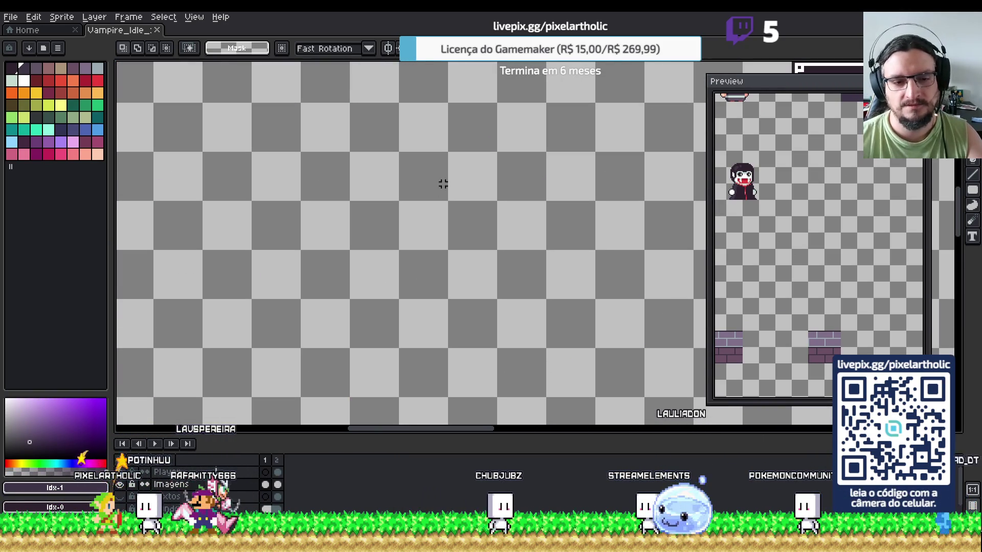
{"action": "scroll", "coordinate": [443, 184], "scroll_direction": "down", "scroll_amount": 3}
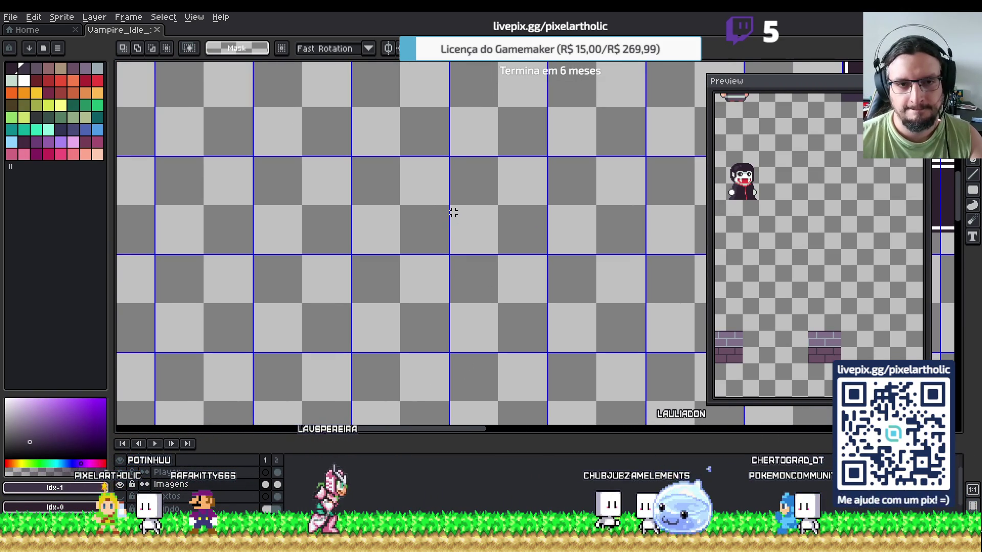
{"action": "left_click_drag", "start_coordinate": [340, 189], "coordinate": [474, 198]}
{"action": "scroll", "coordinate": [473, 197], "scroll_direction": "up", "scroll_amount": 2}
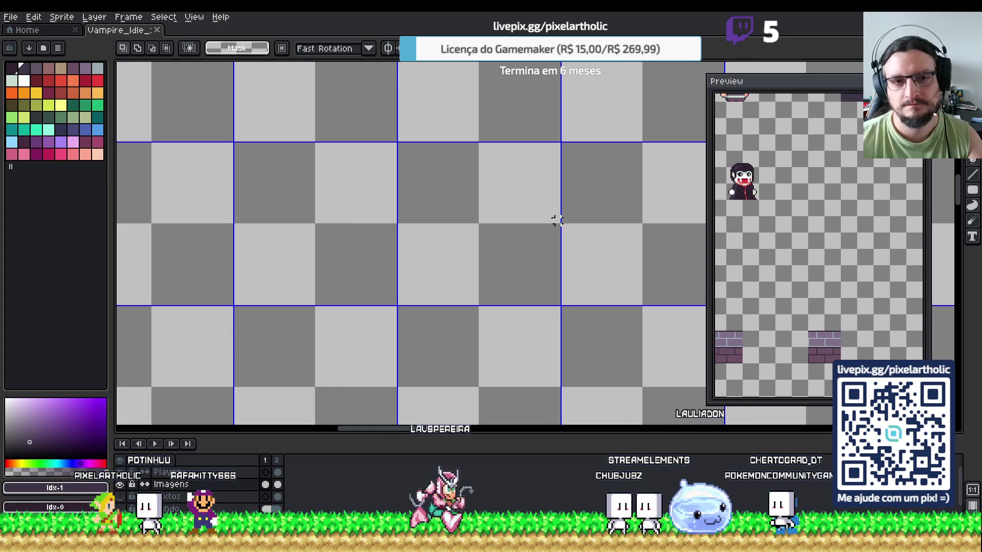
{"action": "scroll", "coordinate": [567, 221], "scroll_direction": "down", "scroll_amount": 2}
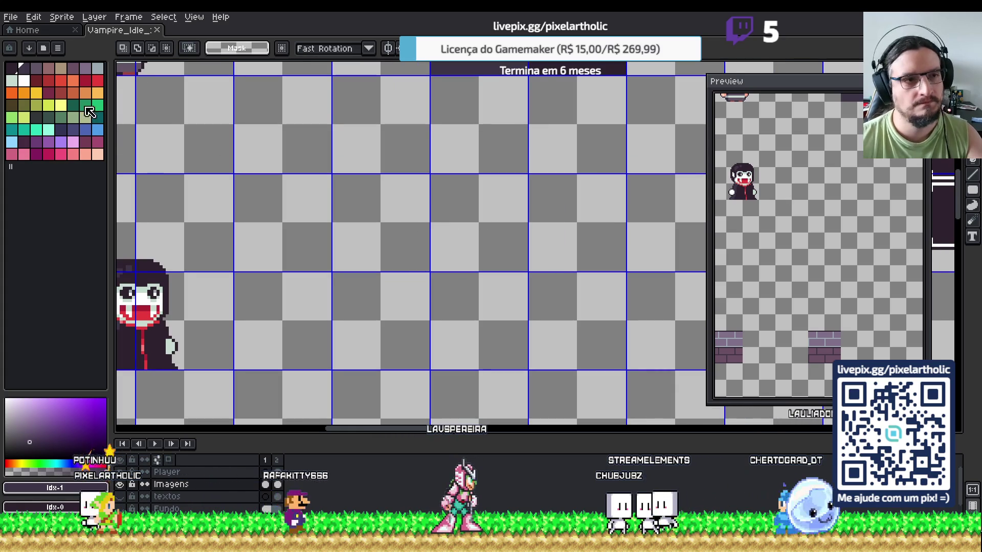
- With the Pencil, zoom into an empty area beside the vampire and place a dark pixel
{"action": "key", "text": "b"}
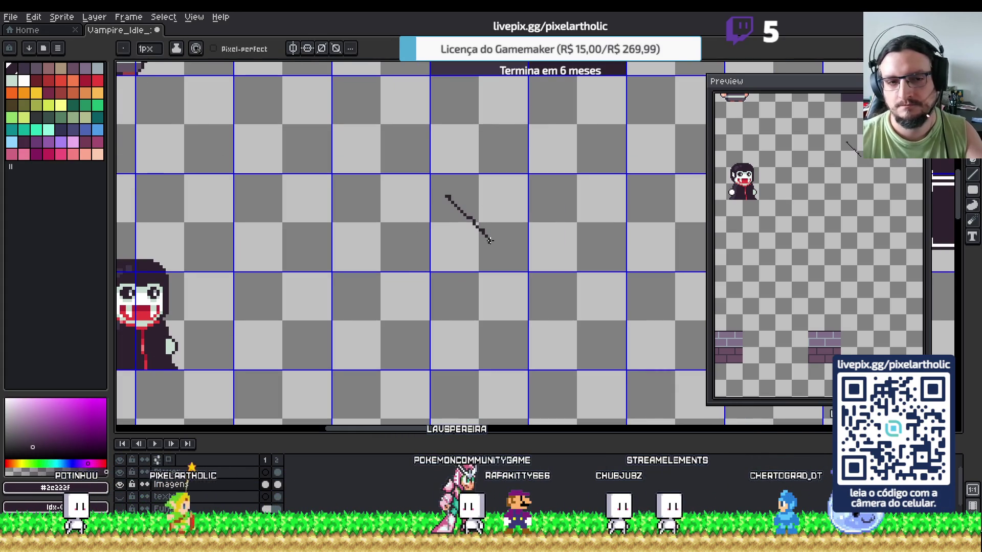
{"action": "scroll", "coordinate": [471, 237], "scroll_direction": "down", "scroll_amount": 2}
{"action": "scroll", "coordinate": [431, 236], "scroll_direction": "up", "scroll_amount": 3}
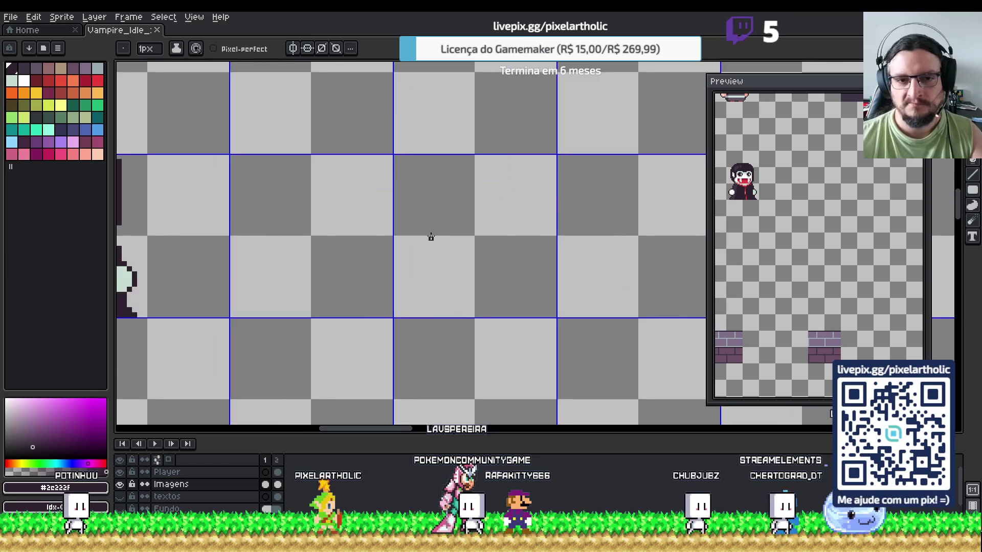
{"action": "scroll", "coordinate": [431, 237], "scroll_direction": "up", "scroll_amount": 1}
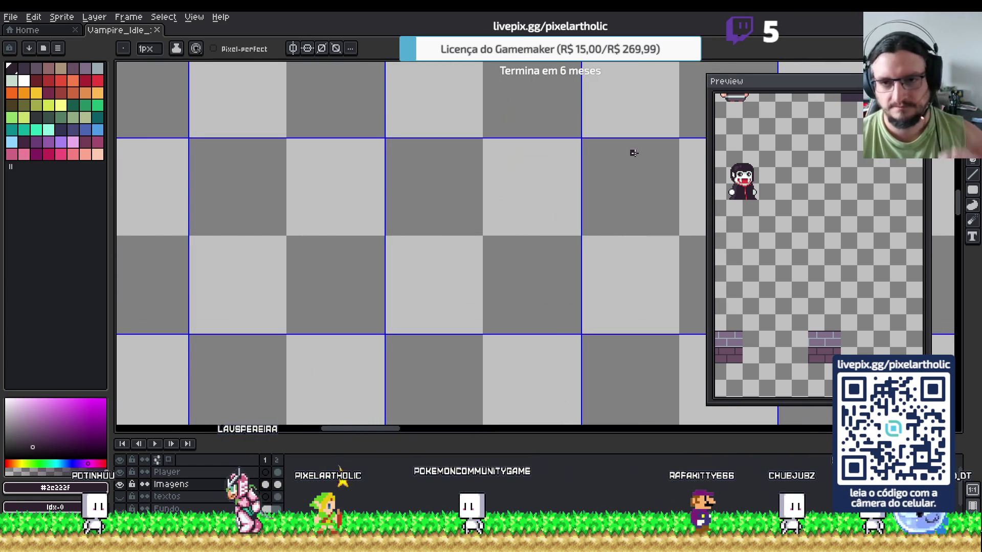
{"action": "mouse_move", "coordinate": [306, 233]}
{"action": "left_mouse_down"}
{"action": "mouse_move", "coordinate": [516, 223]}
{"action": "mouse_move", "coordinate": [397, 215]}
{"action": "mouse_move", "coordinate": [535, 235]}
{"action": "mouse_move", "coordinate": [436, 192]}
{"action": "left_mouse_up"}
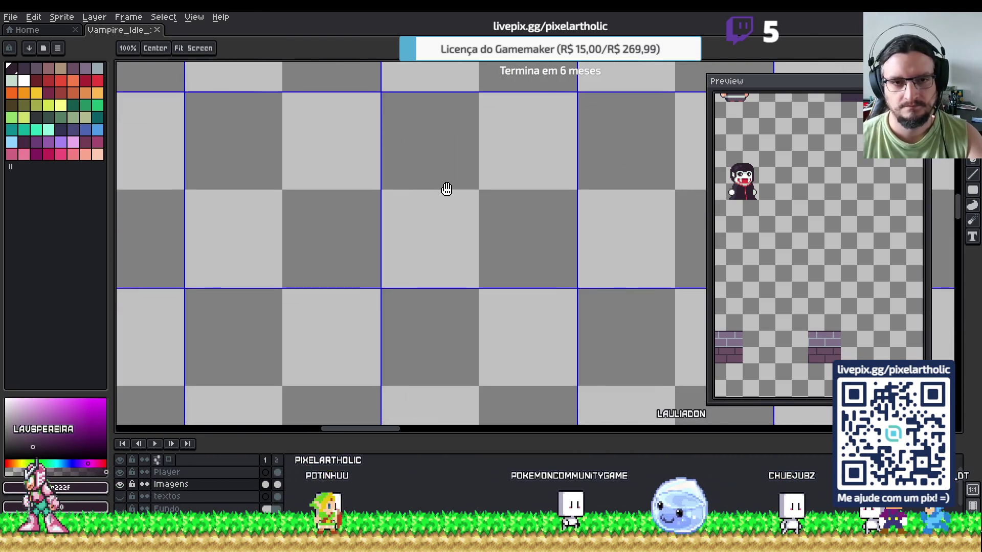
{"action": "left_click_drag", "start_coordinate": [440, 147], "coordinate": [436, 192]}
{"action": "left_click", "coordinate": [407, 231]}
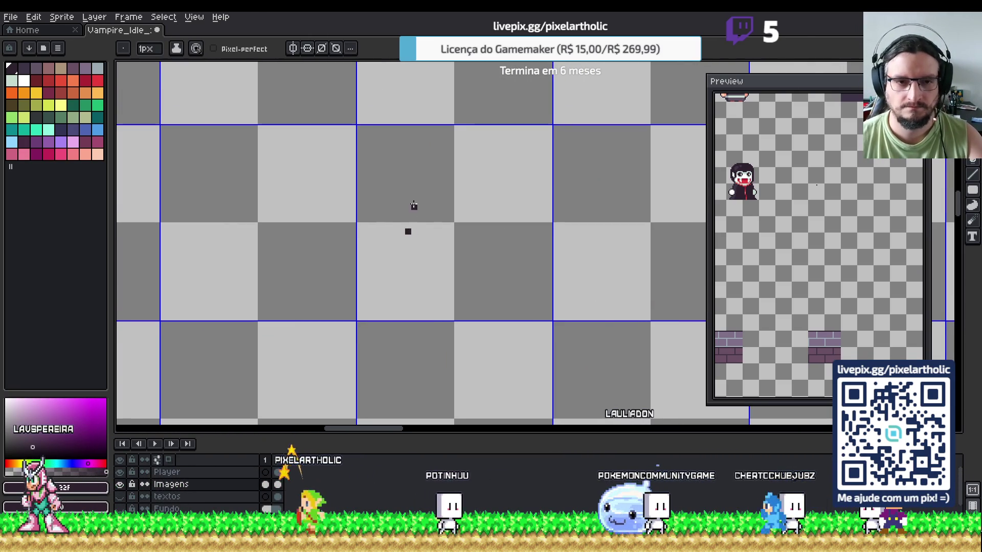
- Draw a two-rooted molar outline in dark #2e222f with freehand pencil strokes
{"action": "mouse_move", "coordinate": [418, 263]}
{"action": "left_mouse_down"}
{"action": "mouse_move", "coordinate": [401, 204]}
{"action": "mouse_move", "coordinate": [422, 276]}
{"action": "mouse_move", "coordinate": [400, 227]}
{"action": "left_mouse_up"}
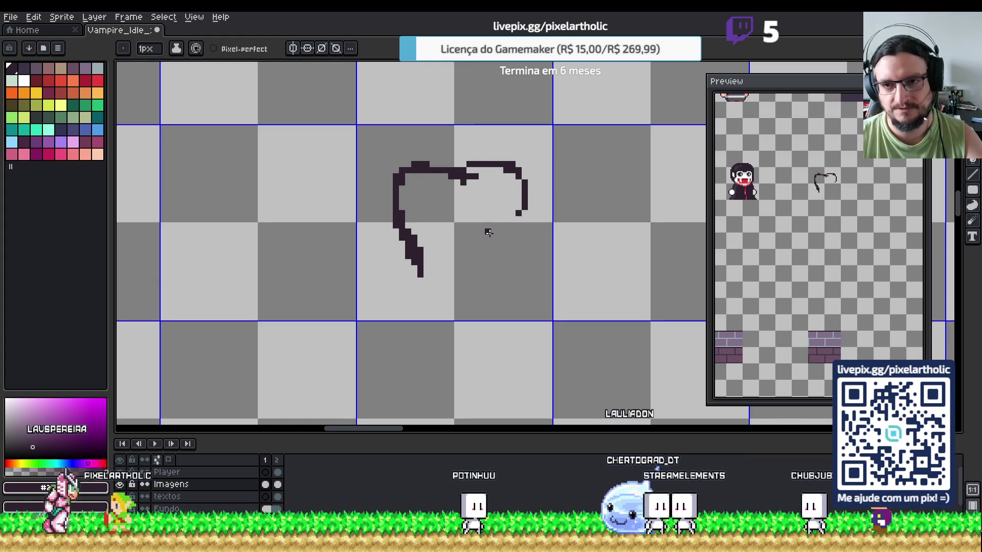
{"action": "left_click_drag", "start_coordinate": [460, 180], "coordinate": [469, 190]}
{"action": "left_click_drag", "start_coordinate": [521, 214], "coordinate": [512, 233]}
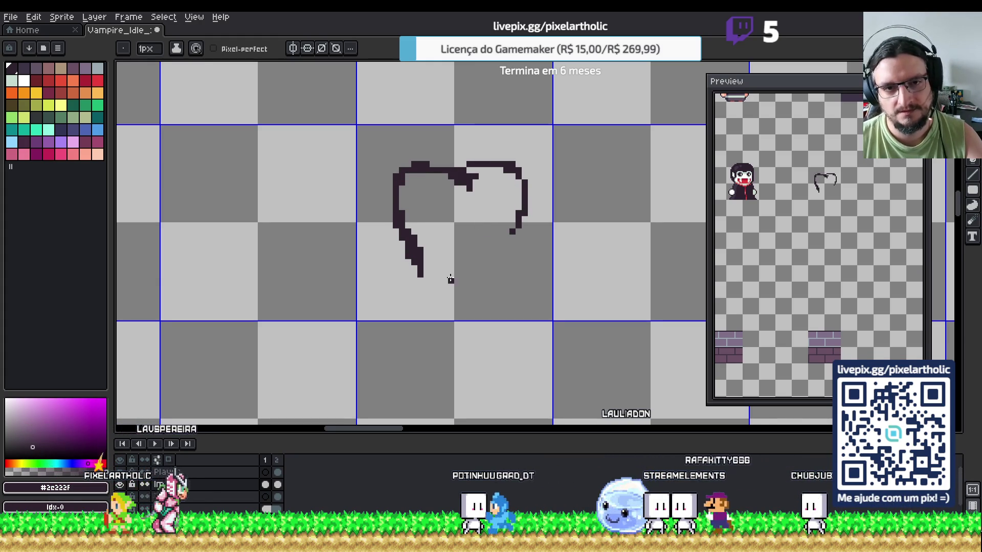
{"action": "mouse_move", "coordinate": [419, 261]}
{"action": "left_mouse_down"}
{"action": "mouse_move", "coordinate": [422, 293]}
{"action": "mouse_move", "coordinate": [464, 243]}
{"action": "mouse_move", "coordinate": [483, 281]}
{"action": "mouse_move", "coordinate": [513, 218]}
{"action": "left_mouse_up"}
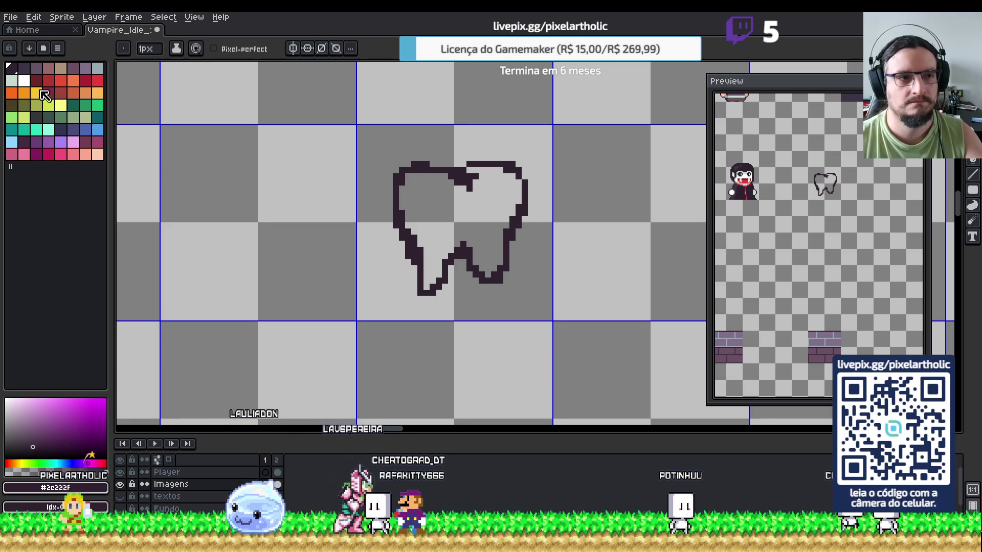
- Bucket-fill the tooth yellow and repaint the dark lower notch yellow with the pencil
{"action": "left_click", "coordinate": [37, 93]}
{"action": "left_click", "coordinate": [430, 232]}
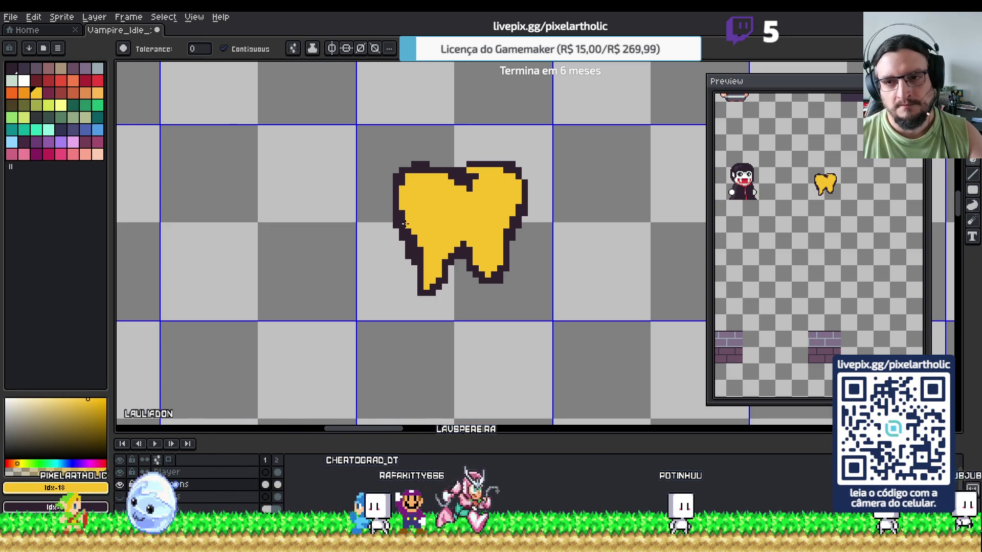
{"action": "key", "text": "i"}
{"action": "key", "text": "b"}
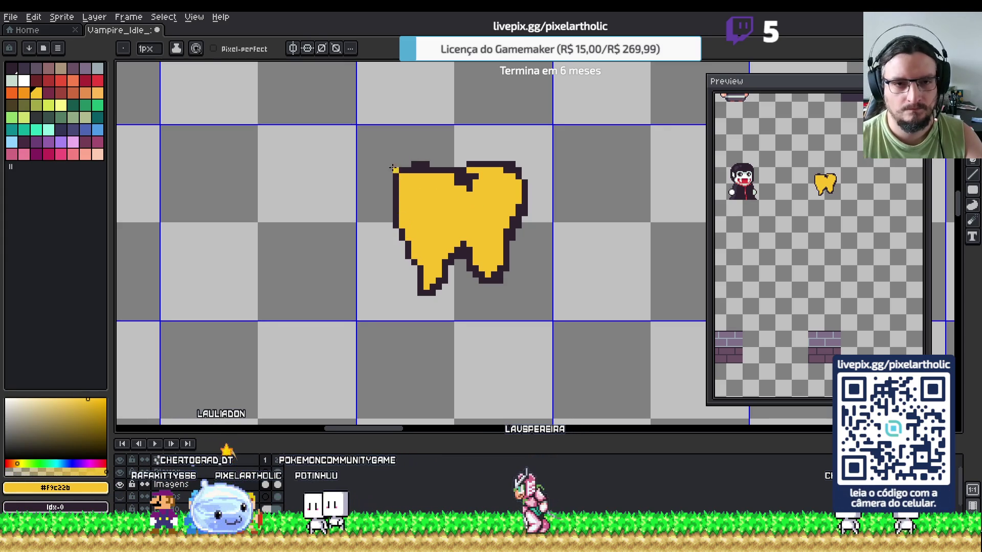
{"action": "left_click", "coordinate": [407, 175], "text": "alt"}
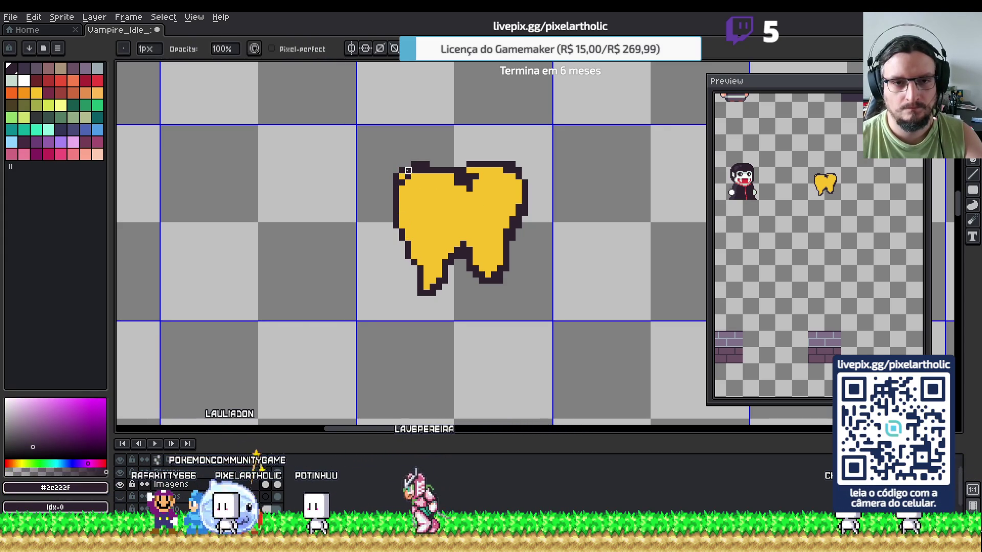
{"action": "left_click", "coordinate": [416, 162], "text": "alt"}
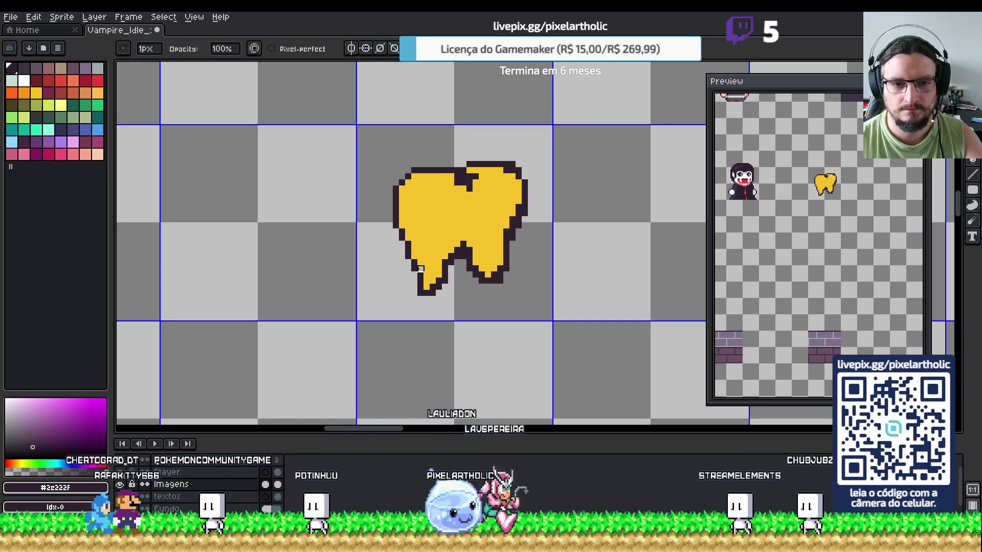
{"action": "left_click", "coordinate": [437, 279], "text": "alt"}
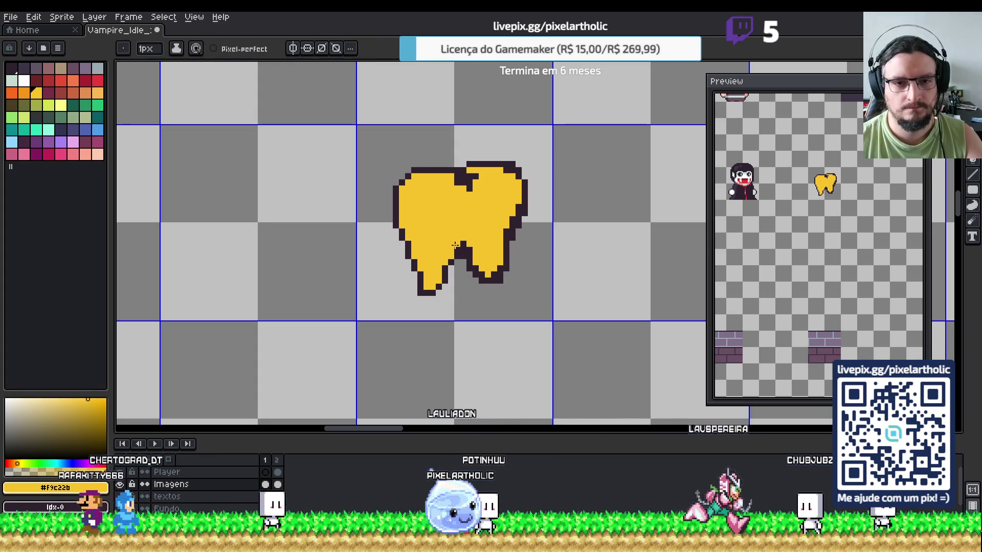
{"action": "left_click_drag", "start_coordinate": [455, 245], "coordinate": [469, 268]}
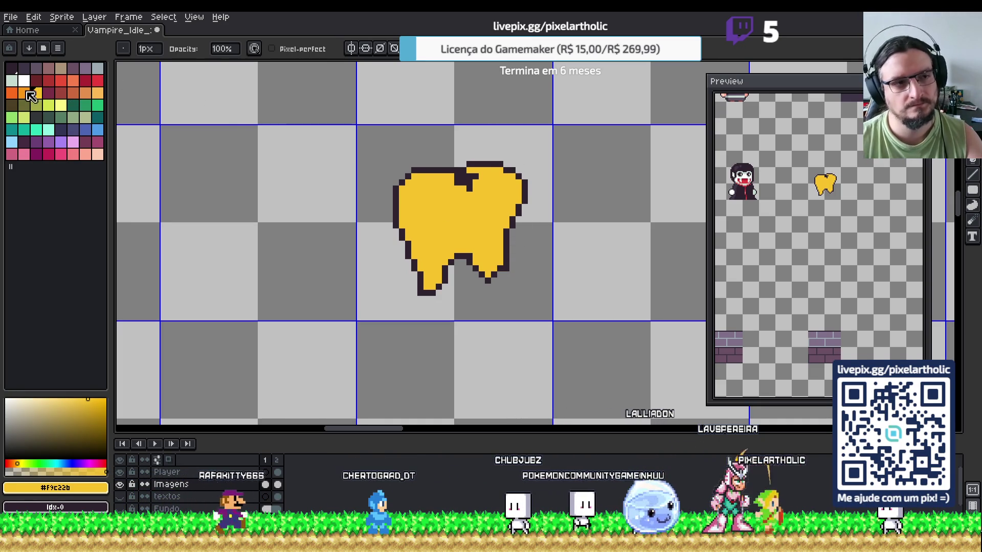
- Paint orange shading along the tooth's top edge and down its lower-left root
{"action": "left_click", "coordinate": [24, 94]}
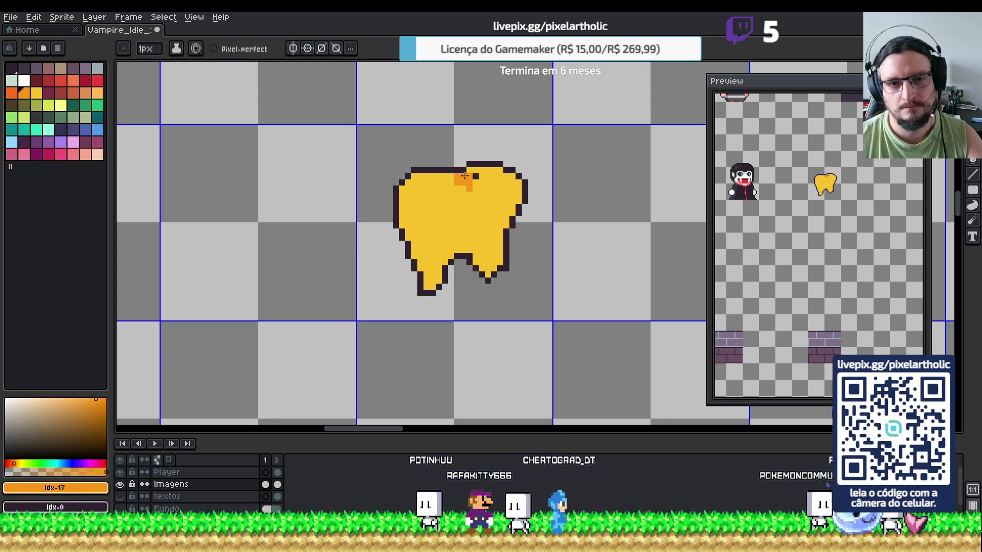
{"action": "left_click_drag", "start_coordinate": [470, 177], "coordinate": [438, 179]}
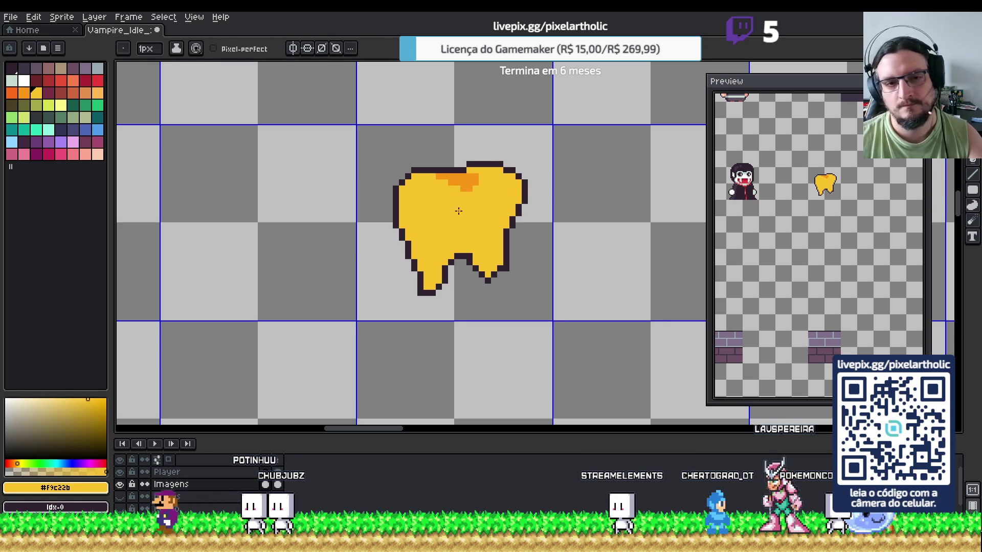
{"action": "left_click_drag", "start_coordinate": [436, 262], "coordinate": [445, 256]}
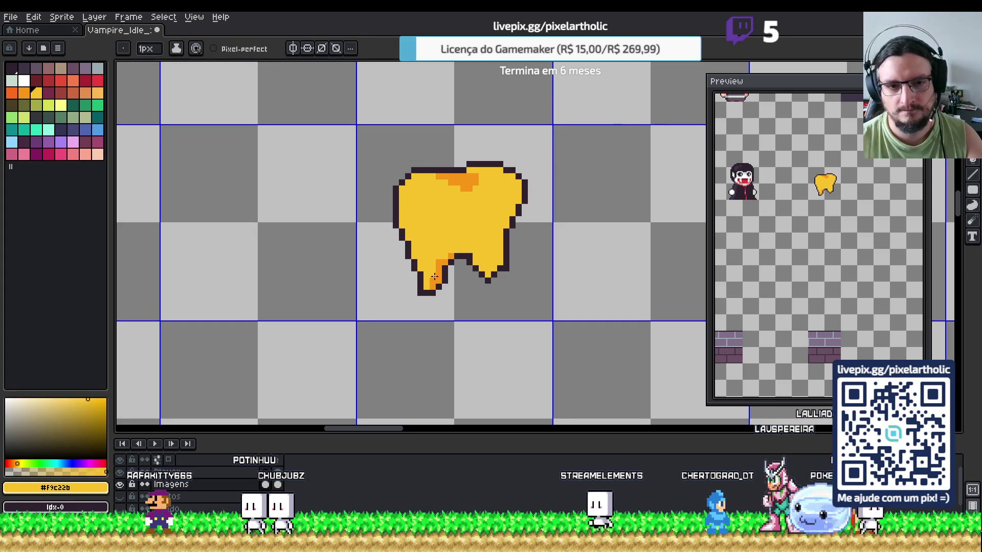
{"action": "left_click_drag", "start_coordinate": [443, 280], "coordinate": [440, 266]}
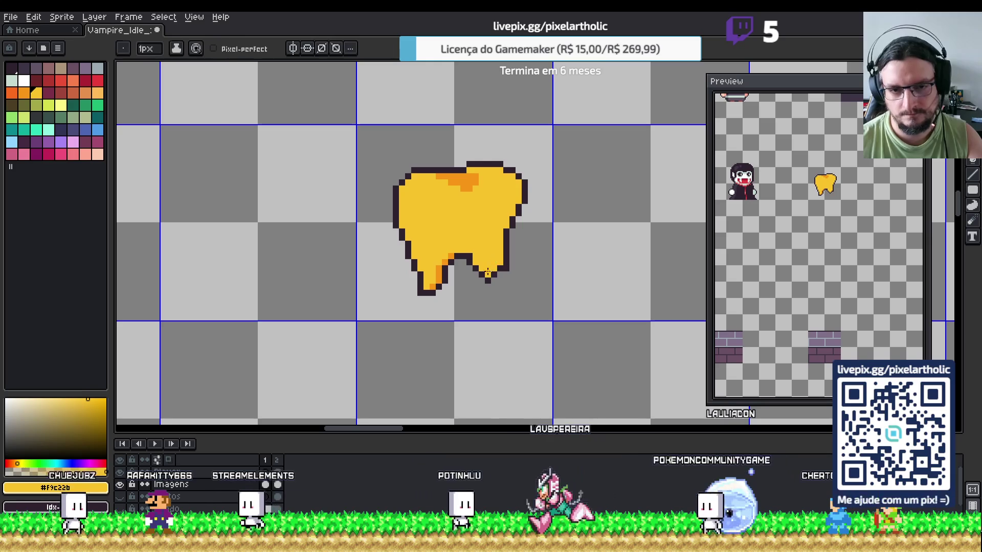
- Sample the tooth's outline, orange and yellow colours, switching briefly to the eraser
{"action": "left_click", "coordinate": [491, 274], "text": "alt"}
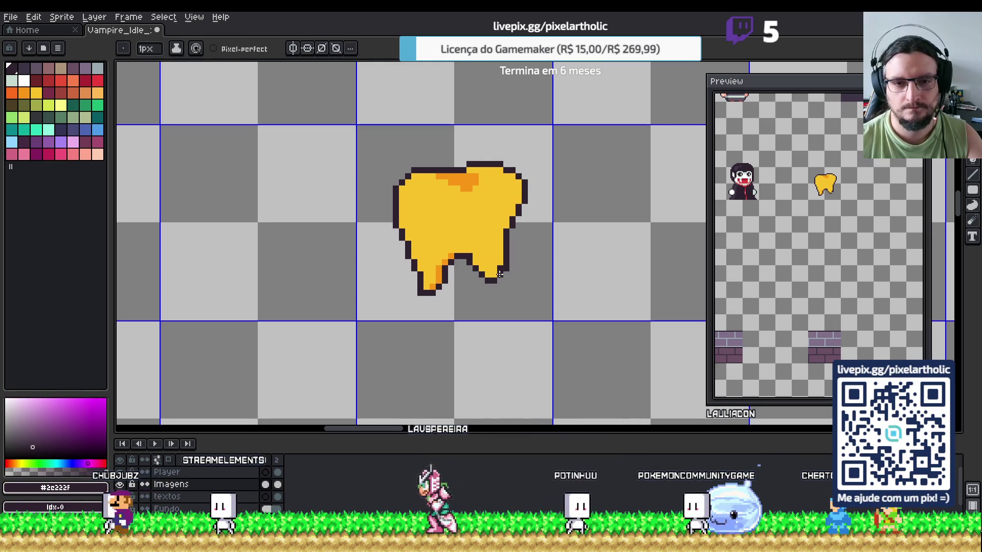
{"action": "key", "text": "e"}
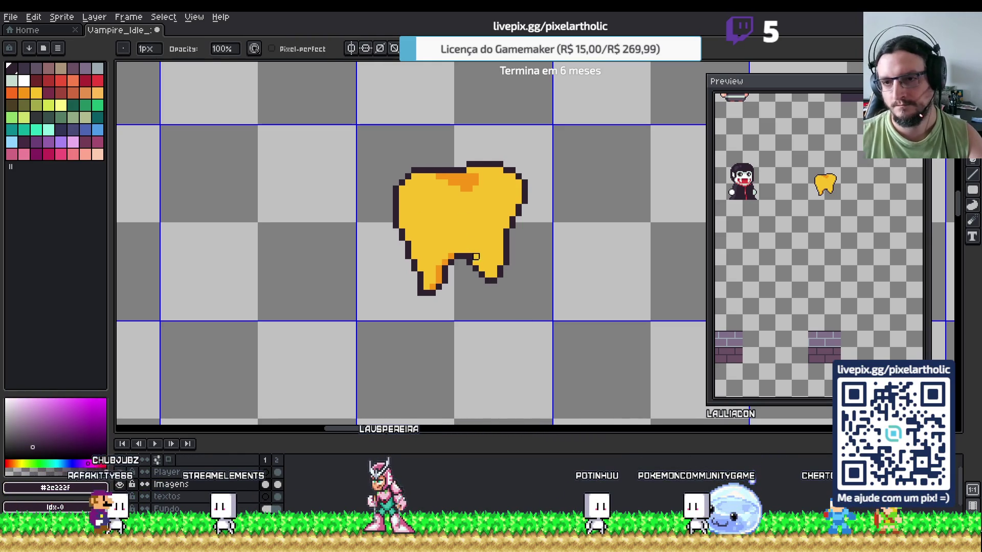
{"action": "left_click", "coordinate": [455, 262], "text": "alt"}
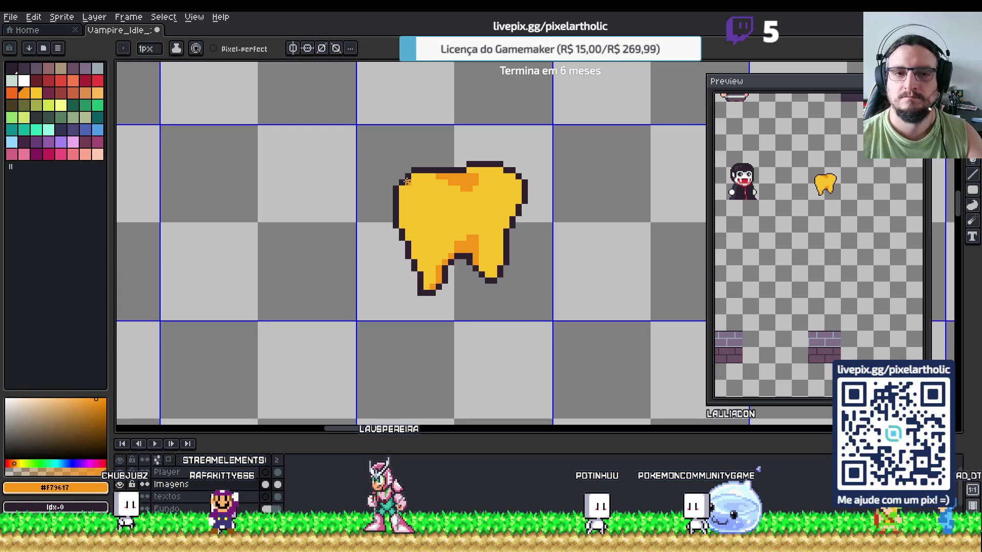
{"action": "left_click", "coordinate": [427, 190], "text": "alt"}
- Paint a pale-yellow highlight stroke and two pixels on the tooth's upper left
{"action": "left_click", "coordinate": [66, 105]}
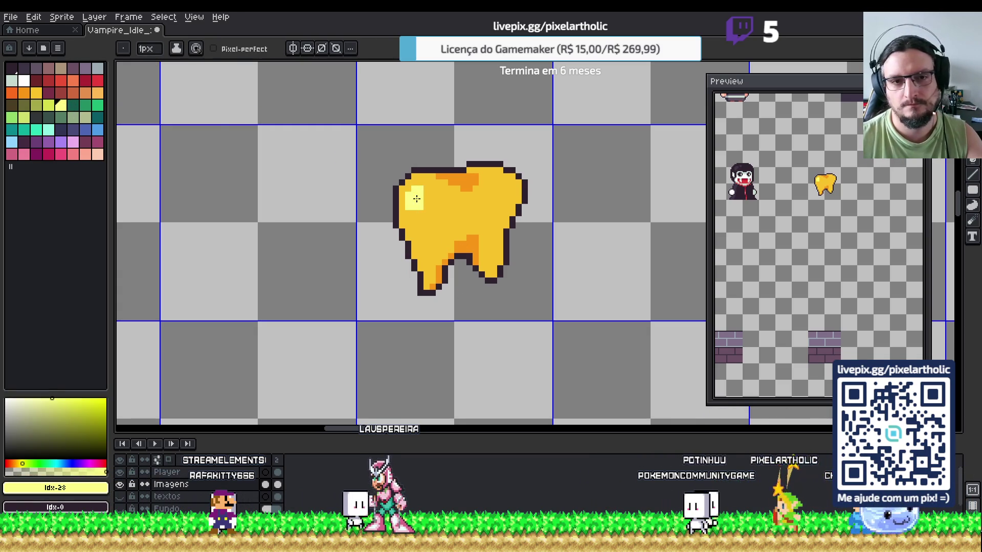
{"action": "left_click_drag", "start_coordinate": [425, 189], "coordinate": [424, 210]}
{"action": "left_click", "coordinate": [408, 219]}
{"action": "left_click", "coordinate": [427, 218]}
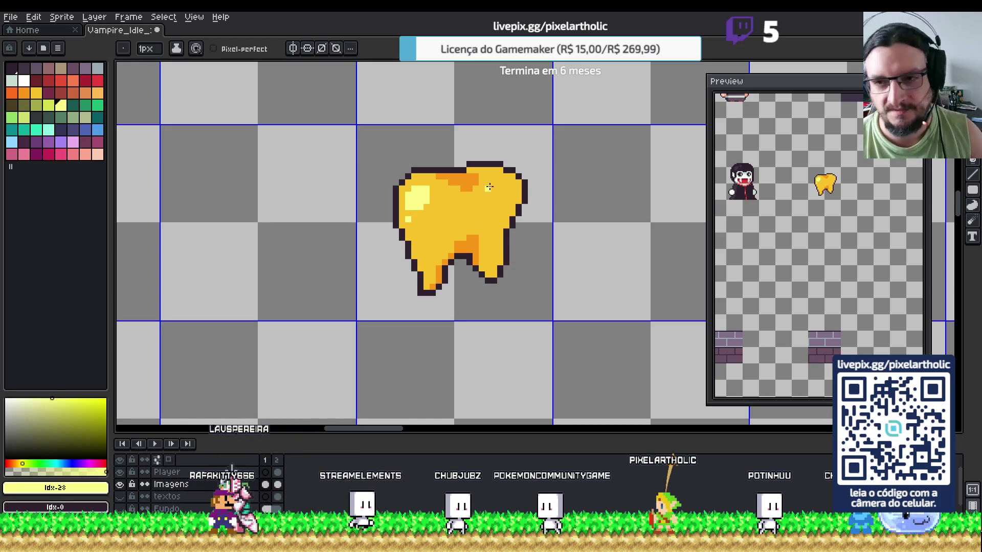
- Add deeper orange accents inside the tooth's top shading, then switch to the Move tool
{"action": "left_click", "coordinate": [520, 199], "text": "alt"}
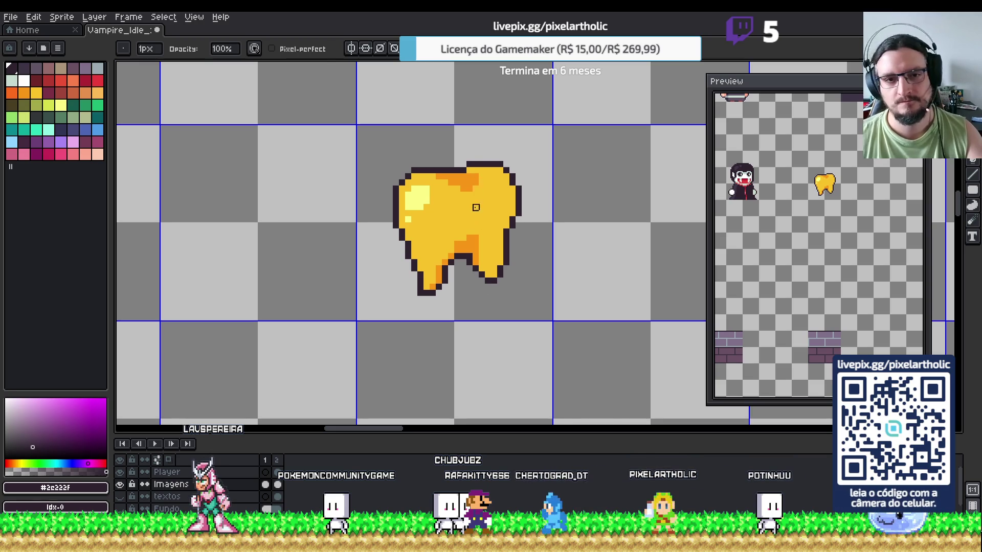
{"action": "left_click", "coordinate": [453, 187], "text": "alt"}
{"action": "left_click", "coordinate": [11, 92]}
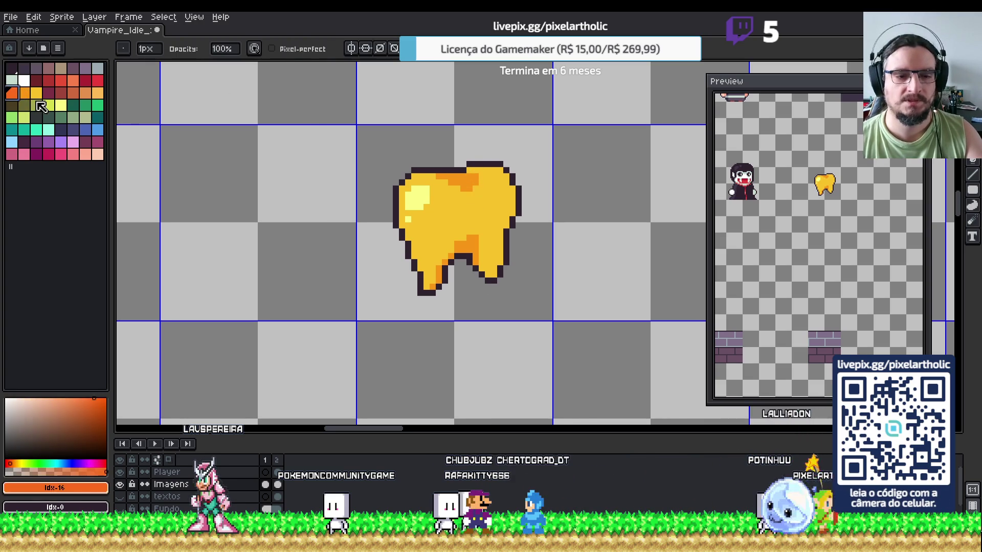
{"action": "left_click_drag", "start_coordinate": [456, 176], "coordinate": [464, 183]}
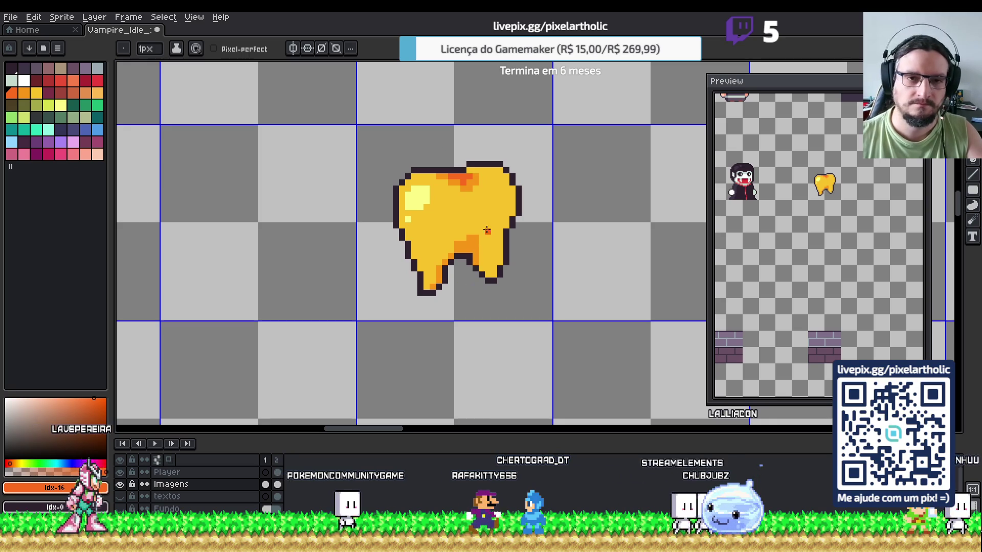
{"action": "key", "text": "v"}
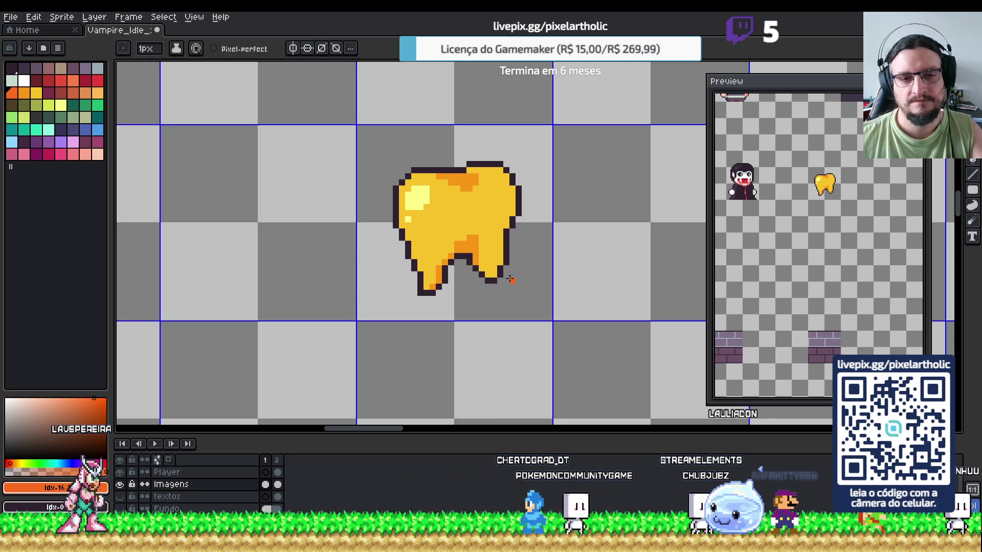
{"action": "scroll", "coordinate": [448, 249], "scroll_direction": "down", "scroll_amount": 6}
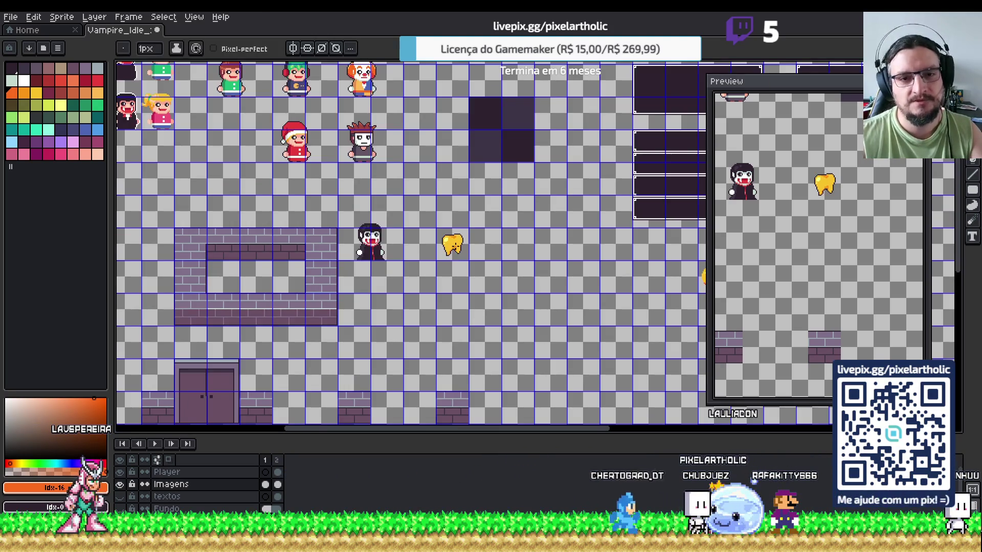
- Sample the dark outline colour and pan the view to make room for a dark oval right of the tooth
{"action": "scroll", "coordinate": [459, 250], "scroll_direction": "up", "scroll_amount": 5}
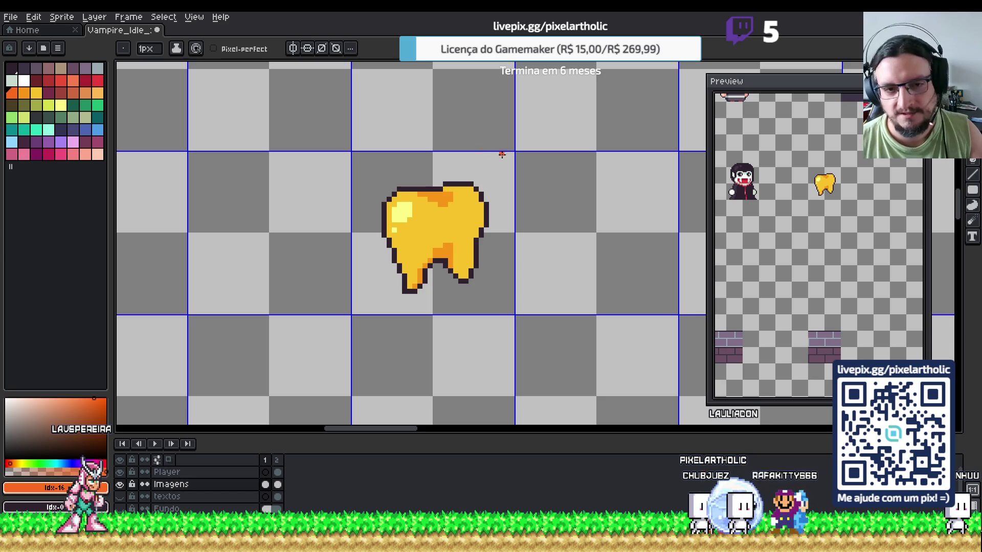
{"action": "key", "text": "i"}
{"action": "scroll", "coordinate": [460, 230], "scroll_direction": "right", "scroll_amount": 2}
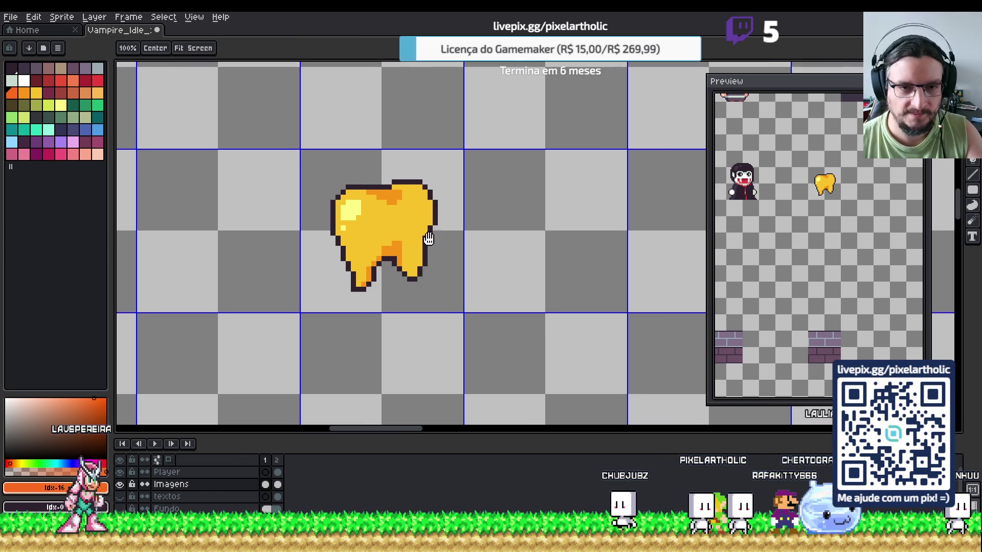
{"action": "left_click", "coordinate": [429, 240]}
{"action": "key", "text": "h"}
{"action": "left_click_drag", "start_coordinate": [525, 246], "coordinate": [470, 213]}
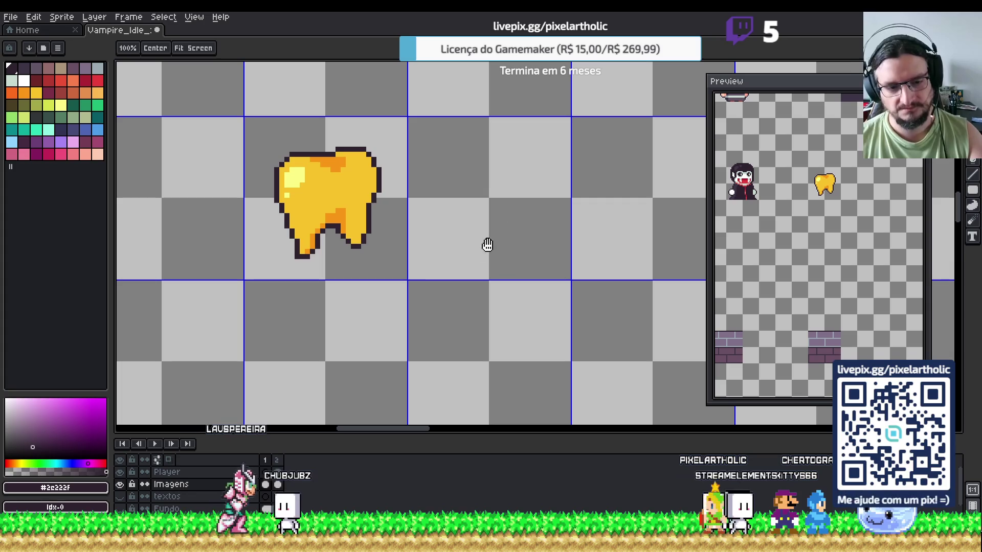
{"action": "key", "text": "i"}
{"action": "key", "text": "b"}
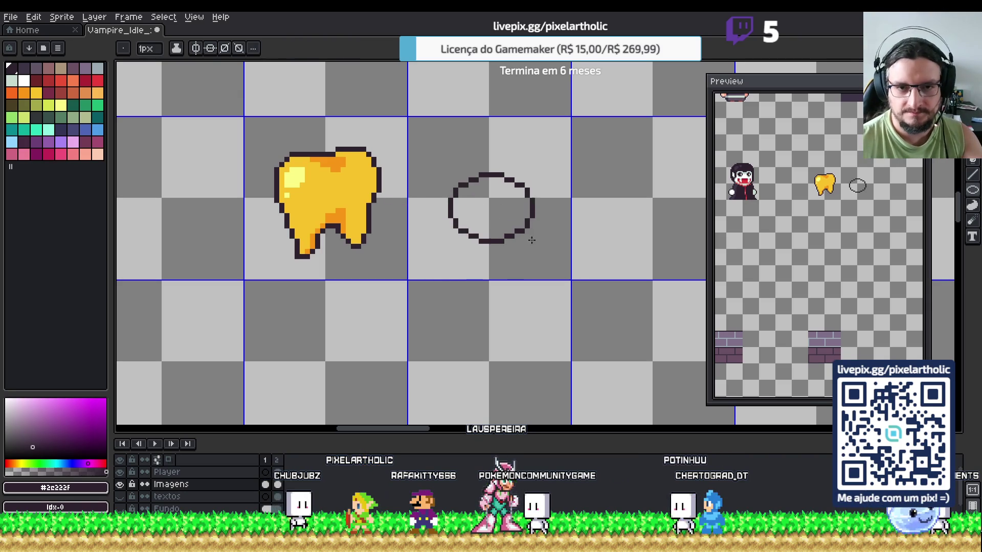
- Move the new oval up about 20 px
{"action": "key", "text": "m"}
{"action": "left_click_drag", "start_coordinate": [431, 144], "coordinate": [562, 271]}
{"action": "left_click_drag", "start_coordinate": [527, 238], "coordinate": [527, 228]}
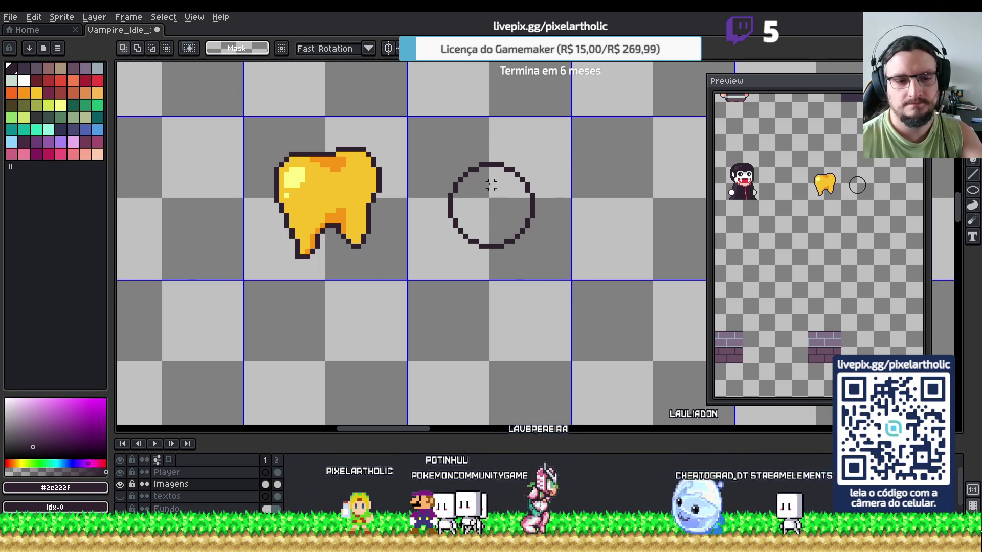
{"action": "key", "text": "ctrl+d"}
- Draw a dark pupil, make the eyeball white, and add a pale highlight along its upper-left rim
{"action": "key", "text": "b"}
{"action": "mouse_move", "coordinate": [480, 211]}
{"action": "left_mouse_down"}
{"action": "mouse_move", "coordinate": [492, 197]}
{"action": "mouse_move", "coordinate": [502, 215]}
{"action": "left_mouse_up"}
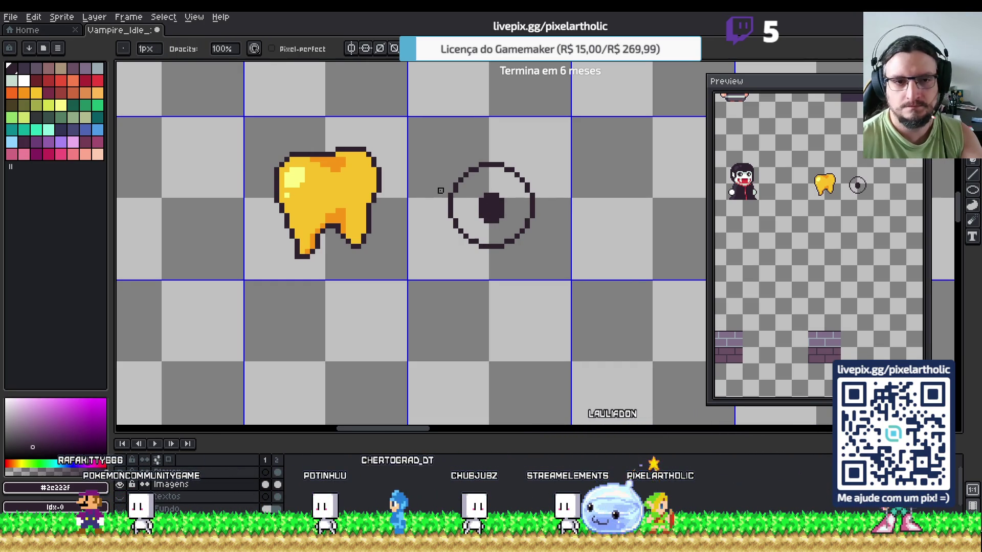
{"action": "left_click", "coordinate": [25, 81]}
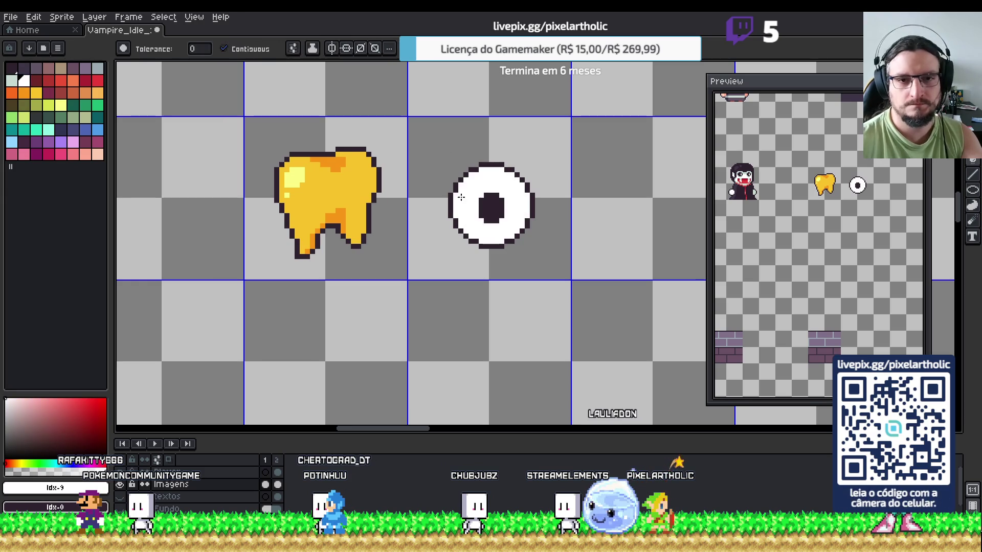
{"action": "key", "text": "b"}
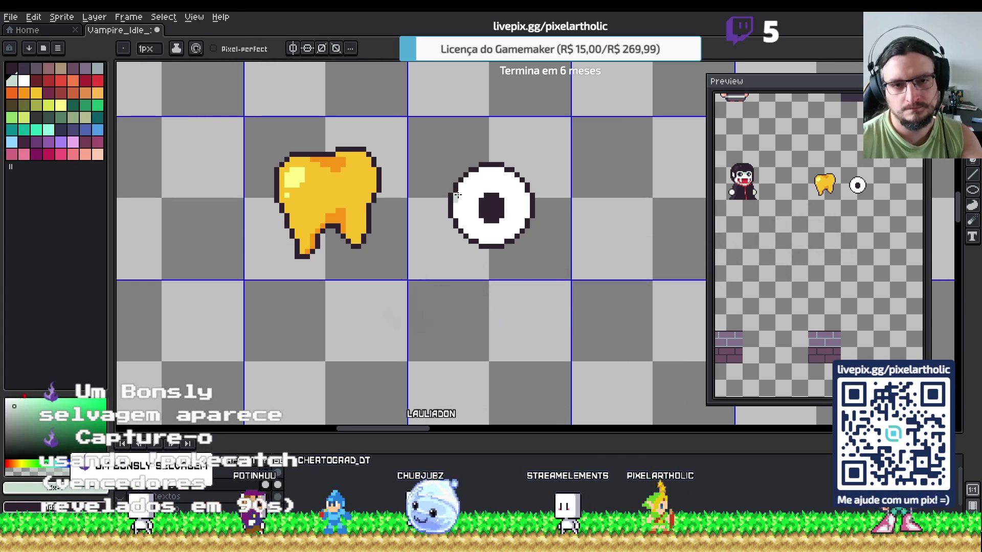
{"action": "left_click_drag", "start_coordinate": [465, 183], "coordinate": [507, 175]}
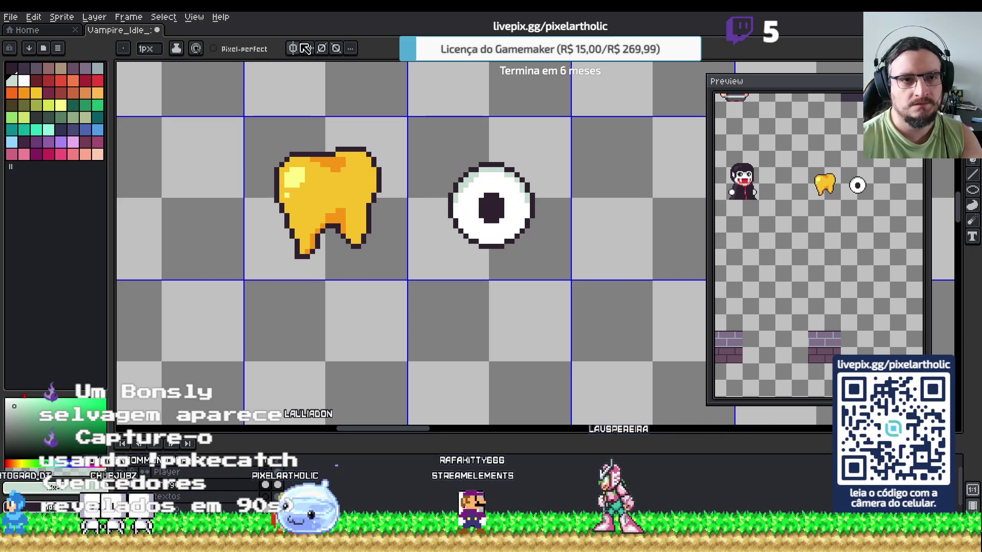
- Zoom in and move the vertical guide to the eye's centre
{"action": "scroll", "coordinate": [376, 143], "scroll_direction": "down", "scroll_amount": 6}
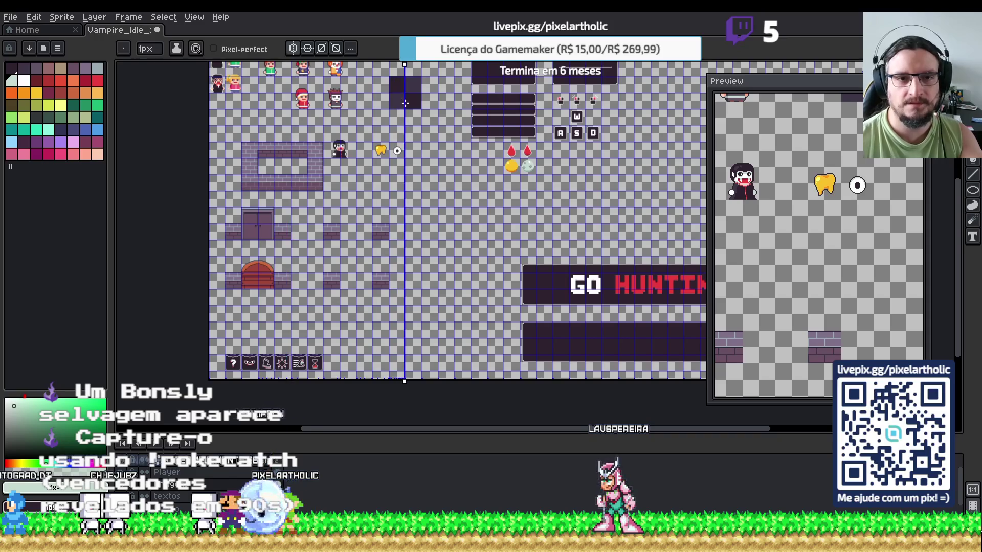
{"action": "scroll", "coordinate": [388, 120], "scroll_direction": "up", "scroll_amount": 5}
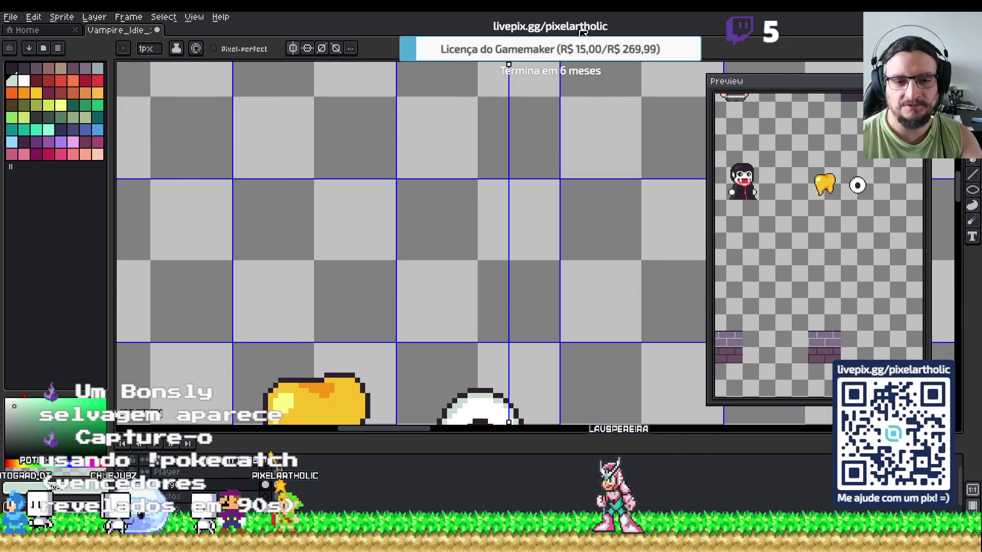
{"action": "scroll", "coordinate": [577, 164], "scroll_direction": "down", "scroll_amount": 10}
{"action": "scroll", "coordinate": [548, 281], "scroll_direction": "up", "scroll_amount": 10}
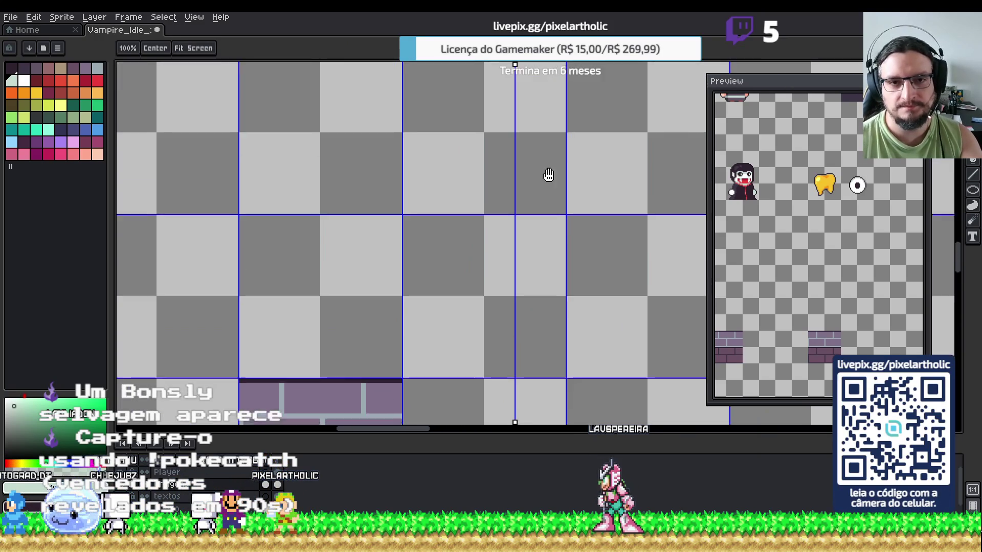
{"action": "scroll", "coordinate": [557, 285], "scroll_direction": "up", "scroll_amount": 5}
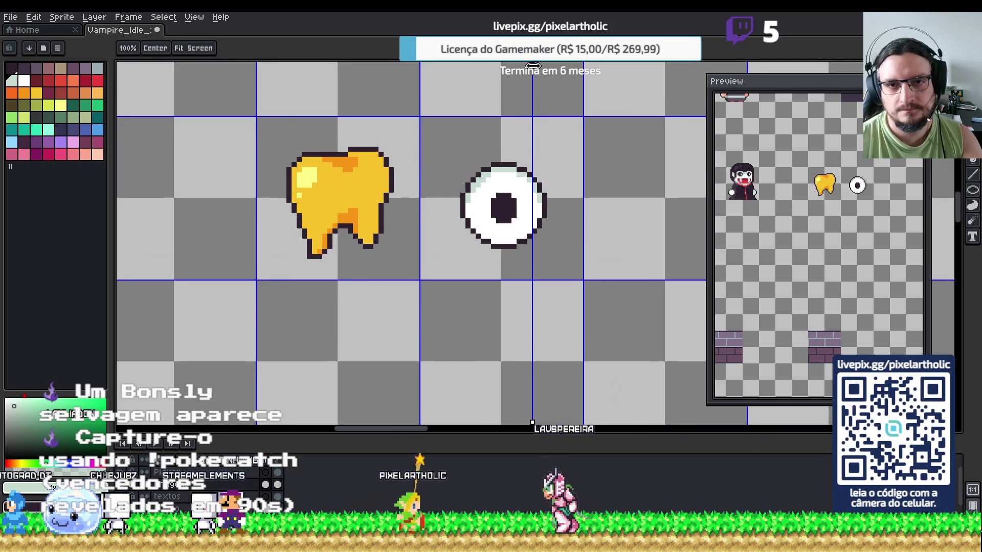
{"action": "mouse_move", "coordinate": [528, 65]}
{"action": "left_mouse_down"}
{"action": "mouse_move", "coordinate": [499, 72]}
{"action": "mouse_move", "coordinate": [506, 82]}
{"action": "left_mouse_up"}
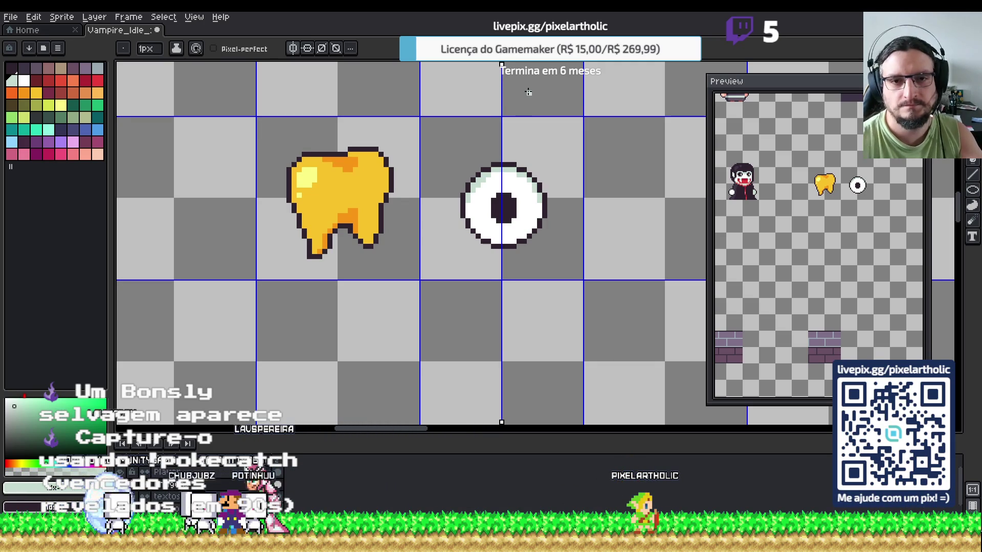
- Nudge the eye's halves one pixel apart to recentre it with a wider, symmetric pupil
{"action": "scroll", "coordinate": [501, 165], "scroll_direction": "up", "scroll_amount": 3}
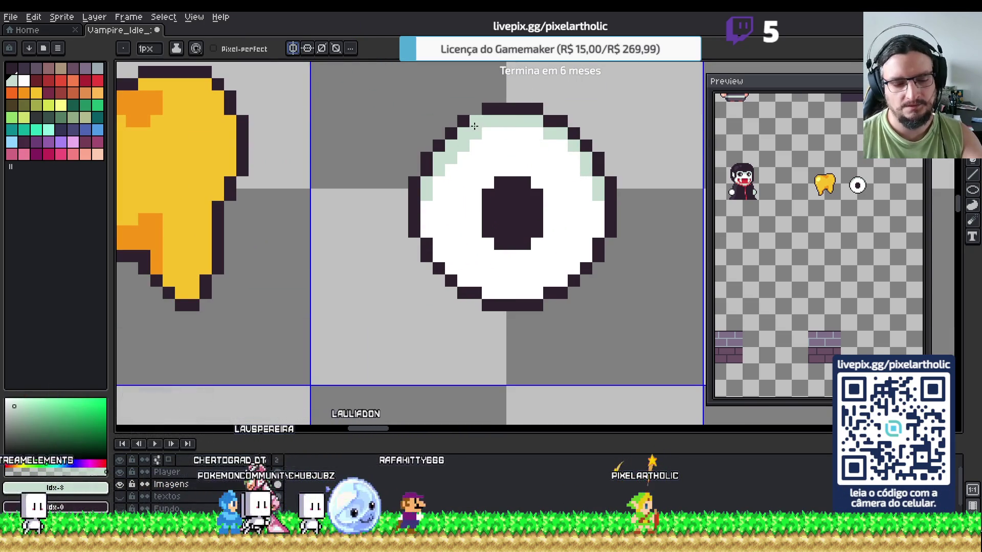
{"action": "key", "text": "m"}
{"action": "mouse_move", "coordinate": [397, 79]}
{"action": "left_mouse_down"}
{"action": "mouse_move", "coordinate": [610, 281]}
{"action": "mouse_move", "coordinate": [645, 328]}
{"action": "left_mouse_up"}
{"action": "key", "text": "Left"}
{"action": "key", "text": "ctrl+d"}
{"action": "mouse_move", "coordinate": [518, 102]}
{"action": "left_mouse_down"}
{"action": "mouse_move", "coordinate": [594, 320]}
{"action": "mouse_move", "coordinate": [616, 330]}
{"action": "left_mouse_up"}
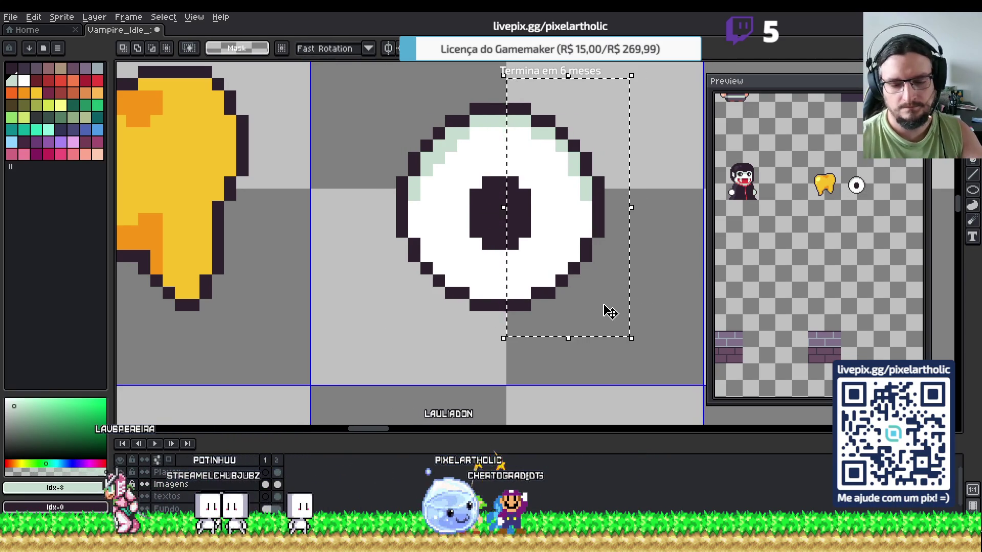
{"action": "key", "text": "Right"}
{"action": "key", "text": "ctrl+d"}
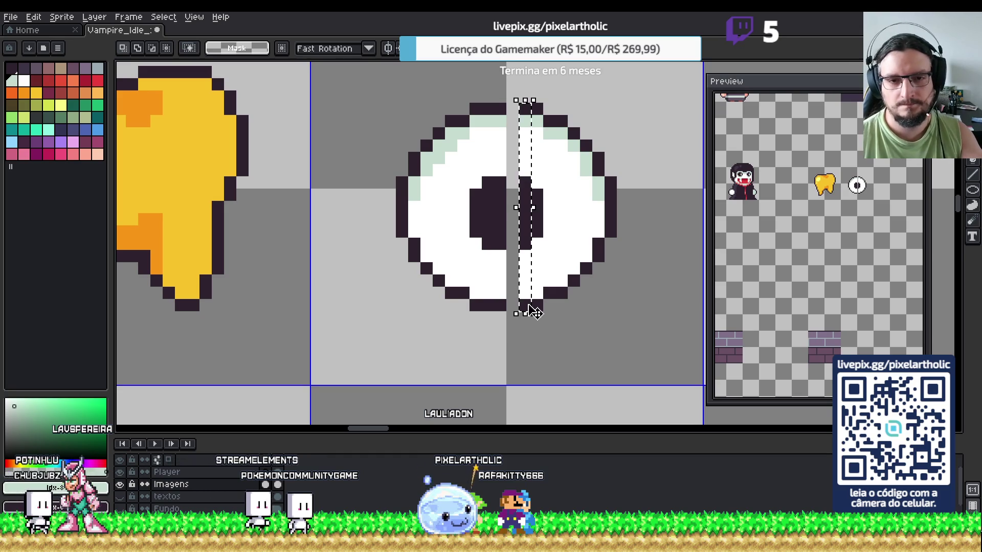
{"action": "key", "text": "Left"}
{"action": "key", "text": "ctrl+d"}
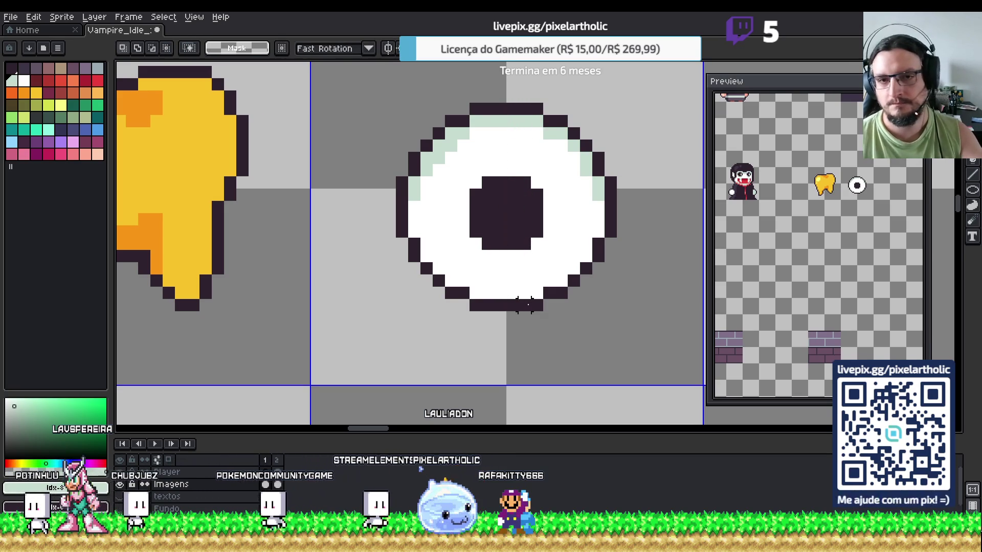
- With vertical symmetry on, shade the eye's upper half pale grey-green
{"action": "left_click", "coordinate": [388, 48]}
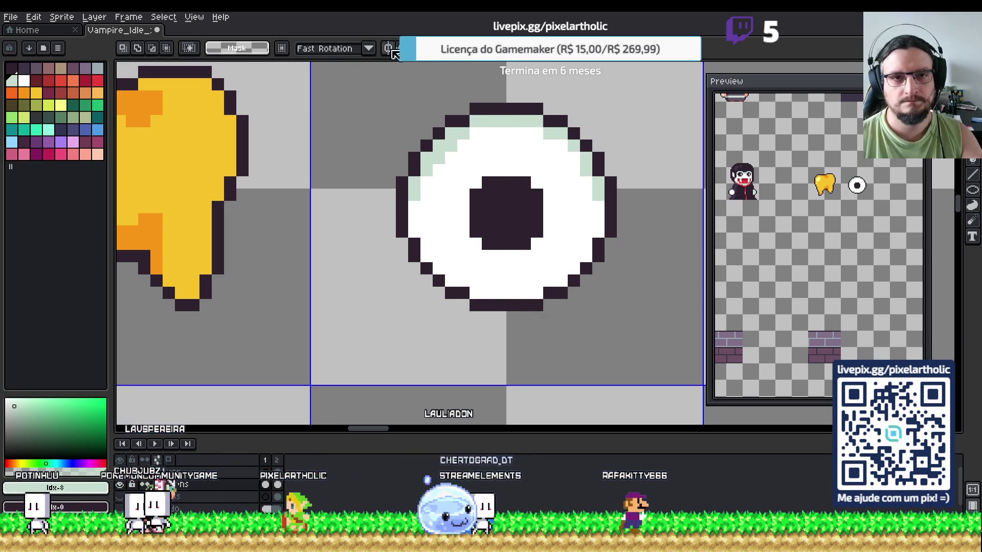
{"action": "key", "text": "b"}
{"action": "mouse_move", "coordinate": [426, 190]}
{"action": "left_mouse_down"}
{"action": "mouse_move", "coordinate": [492, 134]}
{"action": "mouse_move", "coordinate": [519, 160]}
{"action": "left_mouse_up"}
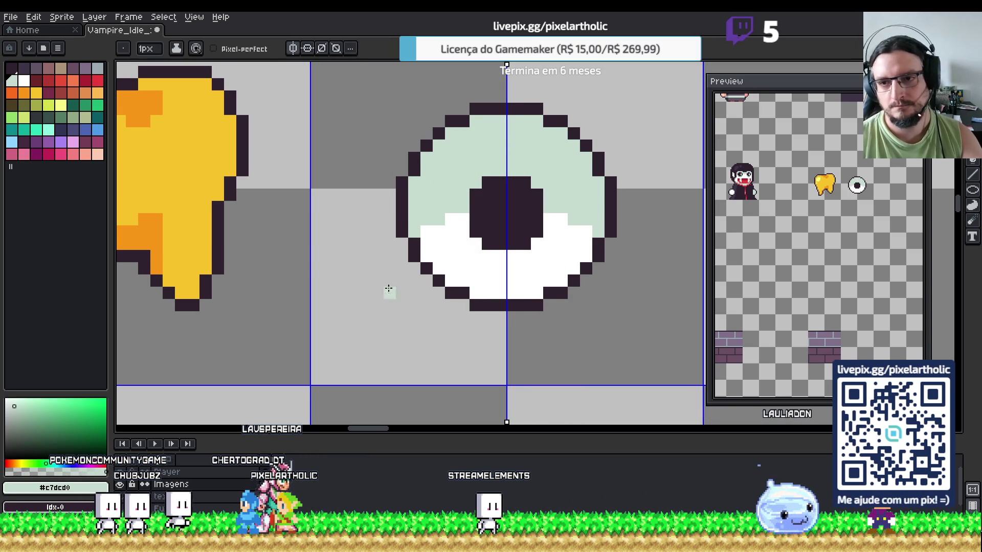
- Paint a small lighter 2x2 highlight in the pupil's upper-left corner
{"action": "left_click", "coordinate": [495, 197], "text": "alt"}
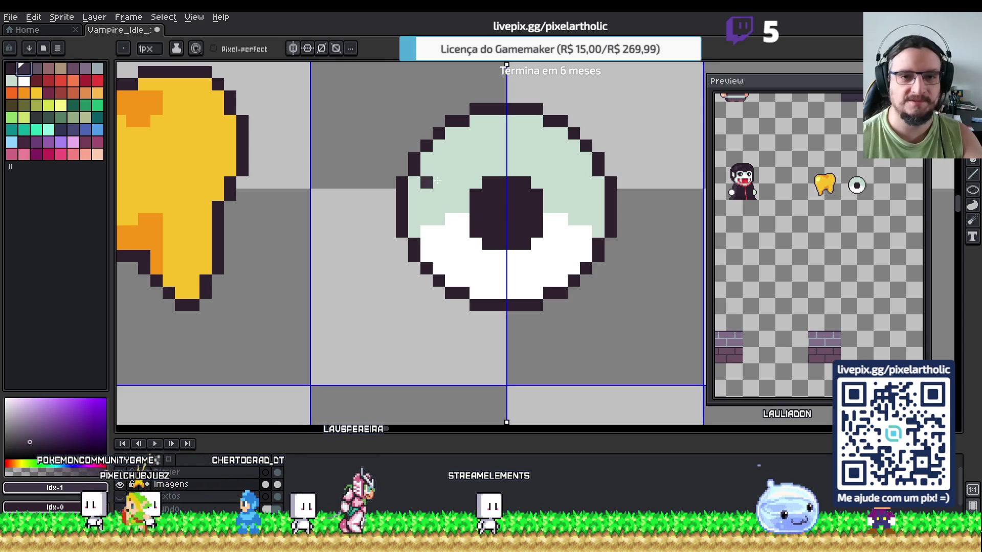
{"action": "left_click", "coordinate": [483, 209], "text": "alt"}
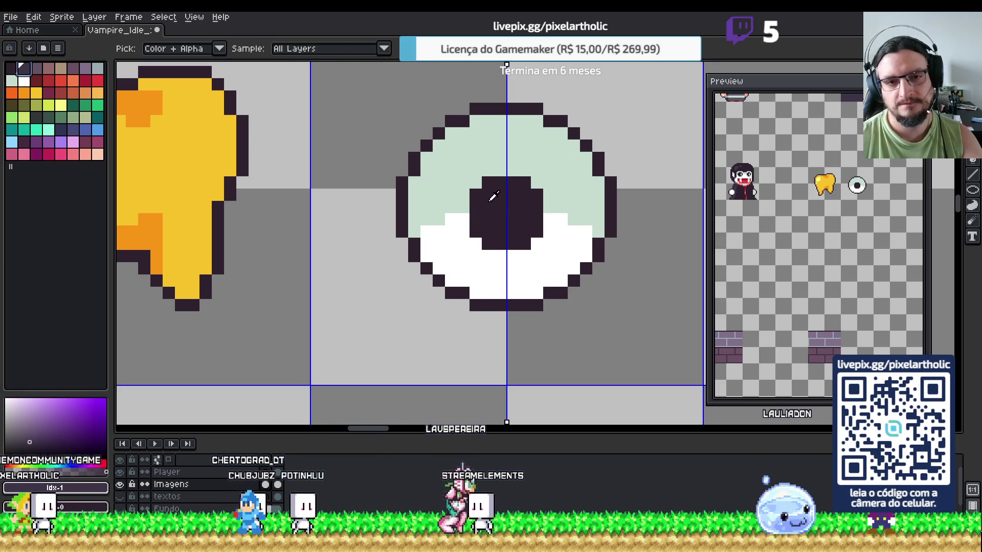
{"action": "left_click_drag", "start_coordinate": [488, 195], "coordinate": [508, 204]}
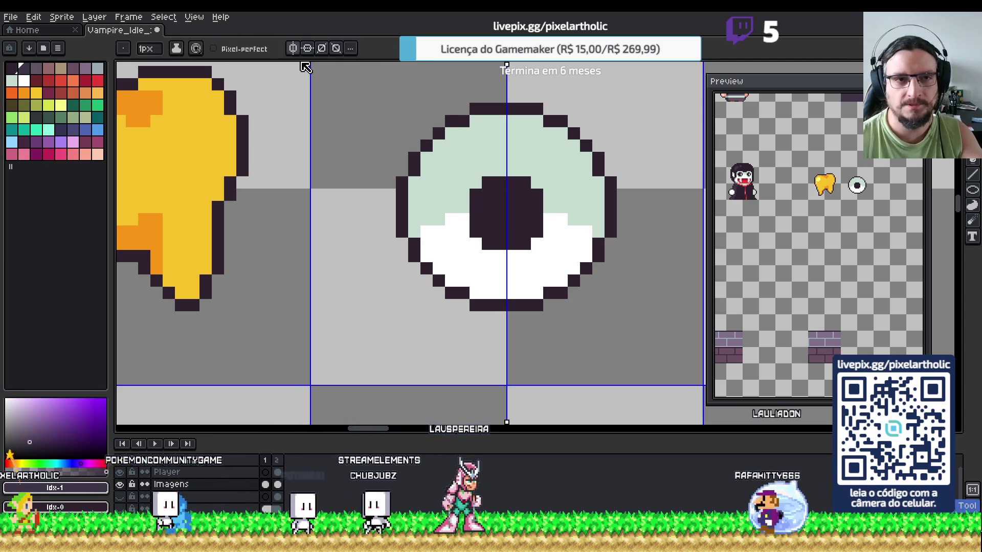
{"action": "key", "text": "ctrl+z"}
{"action": "left_click_drag", "start_coordinate": [488, 195], "coordinate": [500, 207]}
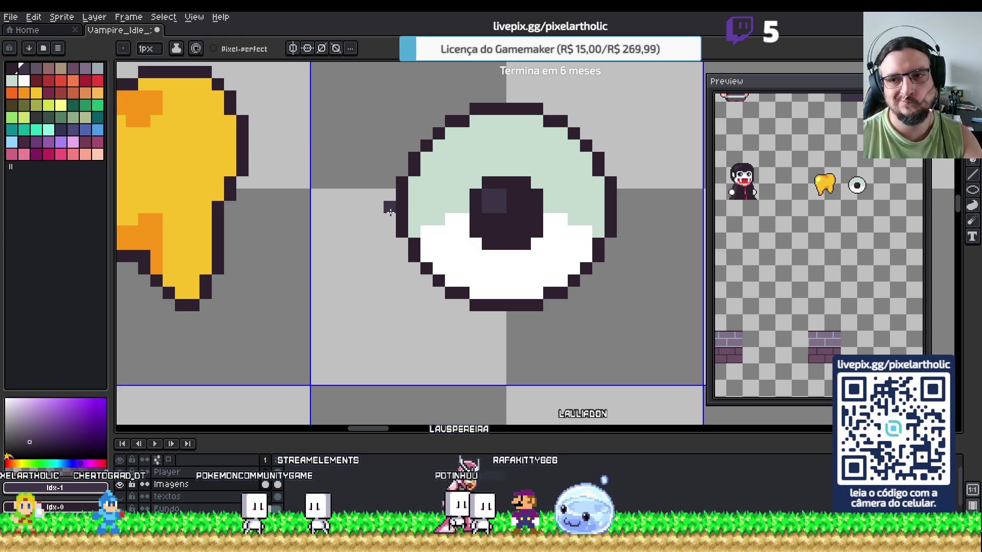
- Try white pixels beside the white area, then draw a dark ring around the pupil
{"action": "left_click", "coordinate": [458, 246], "text": "alt"}
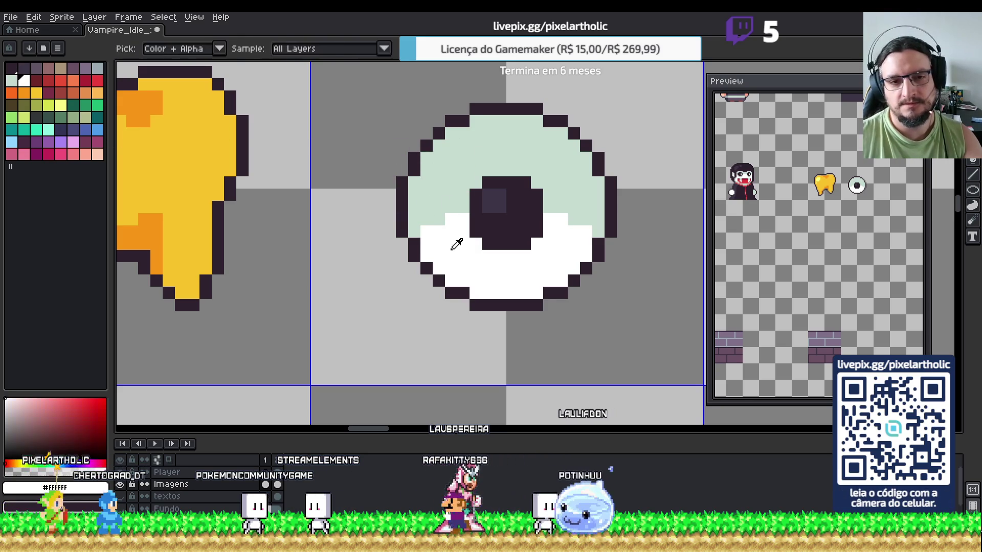
{"action": "left_click_drag", "start_coordinate": [423, 220], "coordinate": [432, 220]}
{"action": "key", "text": "ctrl+z"}
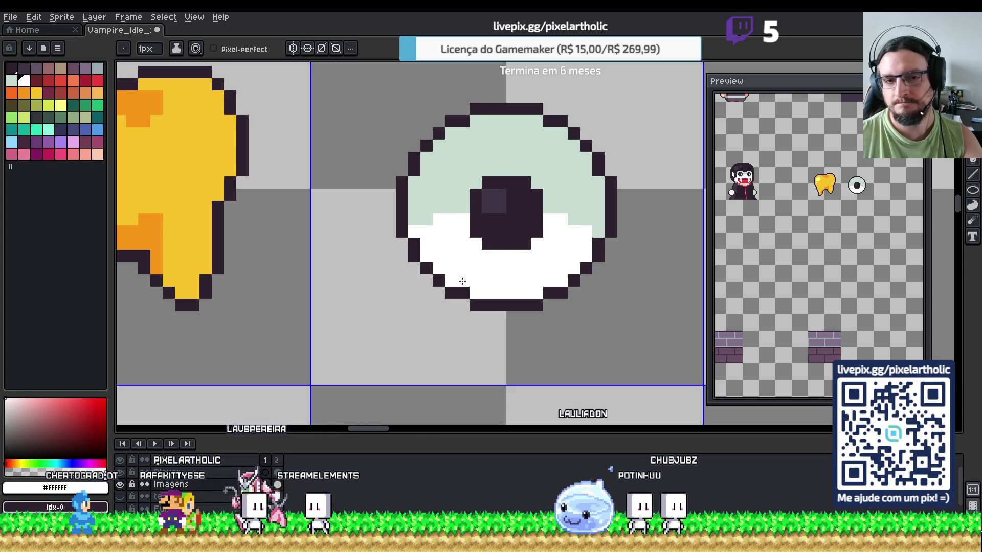
{"action": "left_click", "coordinate": [486, 230], "text": "alt"}
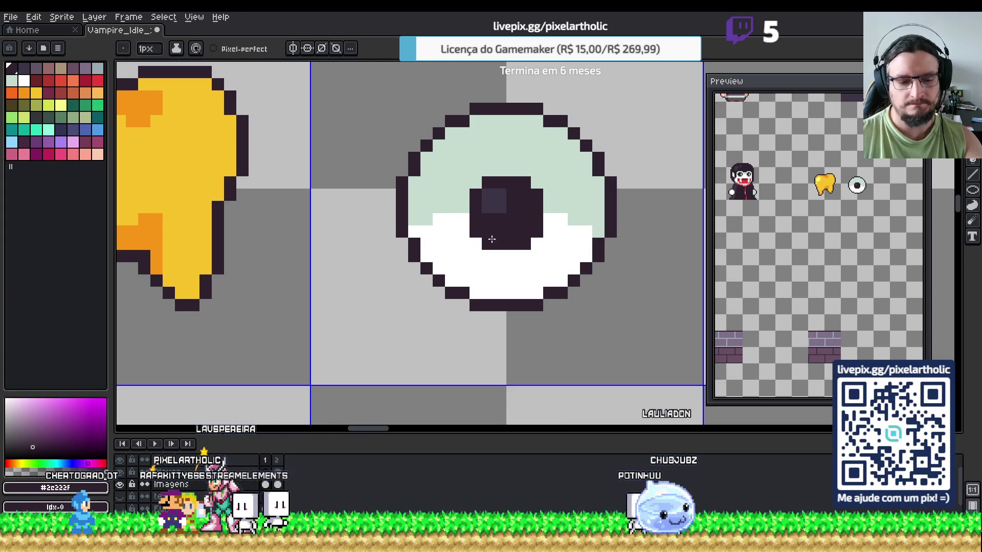
{"action": "left_click_drag", "start_coordinate": [445, 153], "coordinate": [561, 271]}
- Undo the pupil ring, then try and remove peach pixels on the eye's left edge
{"action": "key", "text": "ctrl+z"}
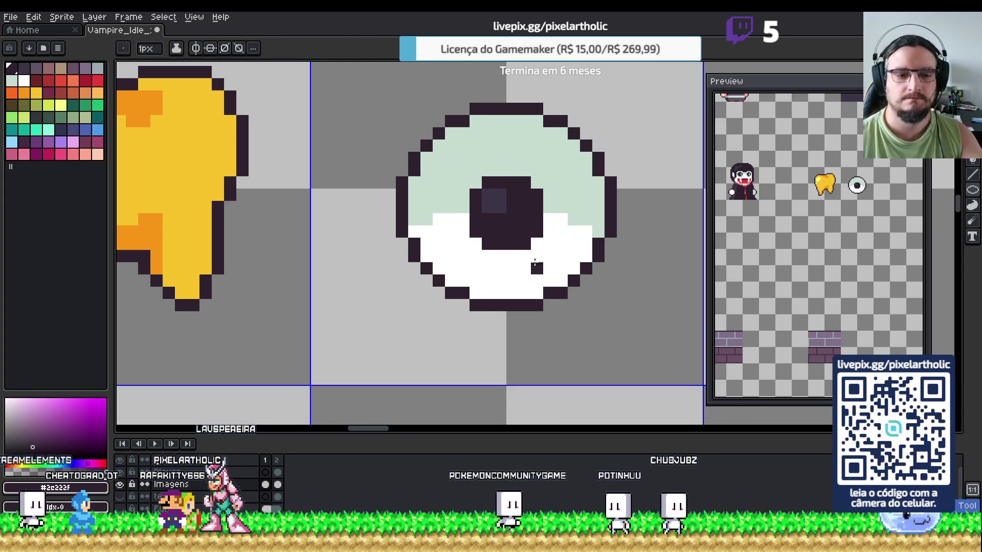
{"action": "key", "text": "alt"}
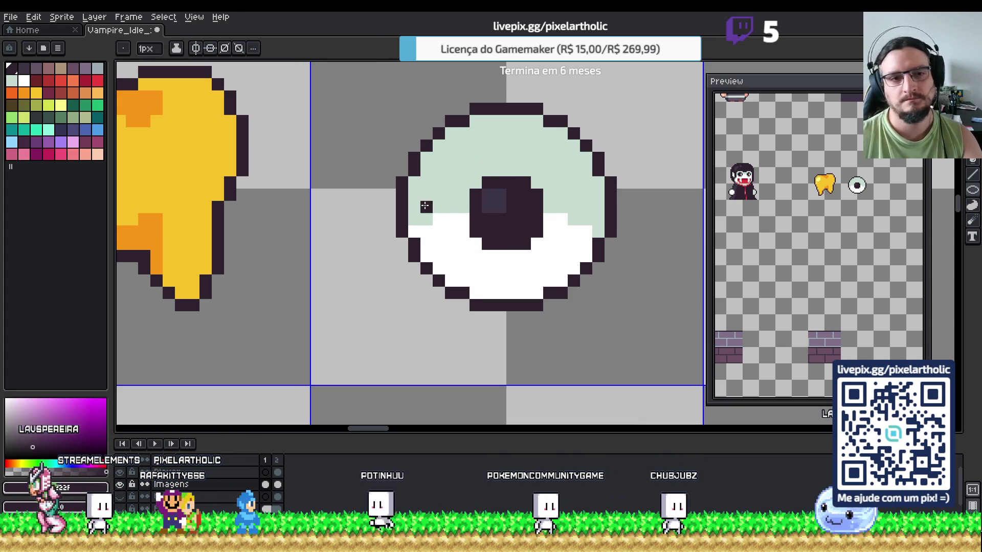
{"action": "left_click", "coordinate": [98, 155]}
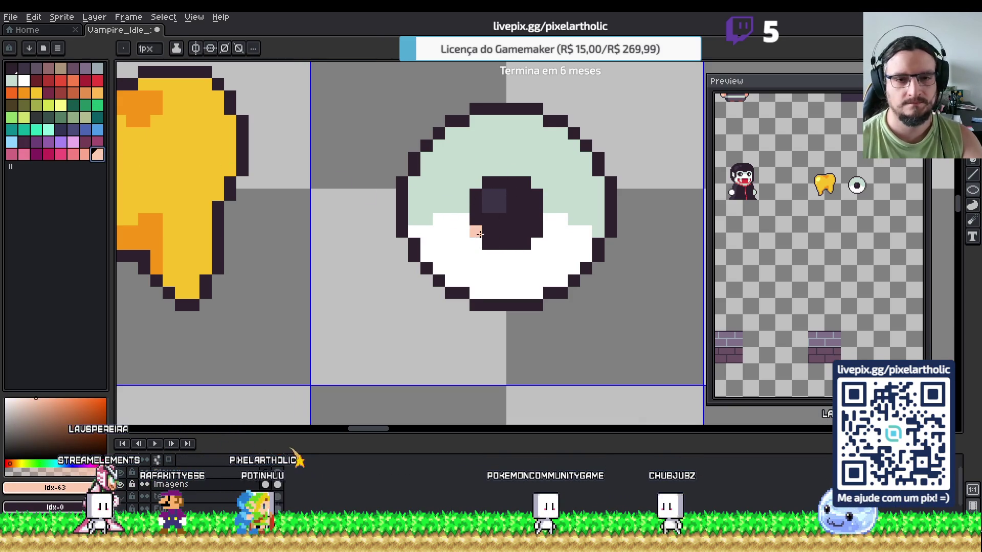
{"action": "key", "text": "b"}
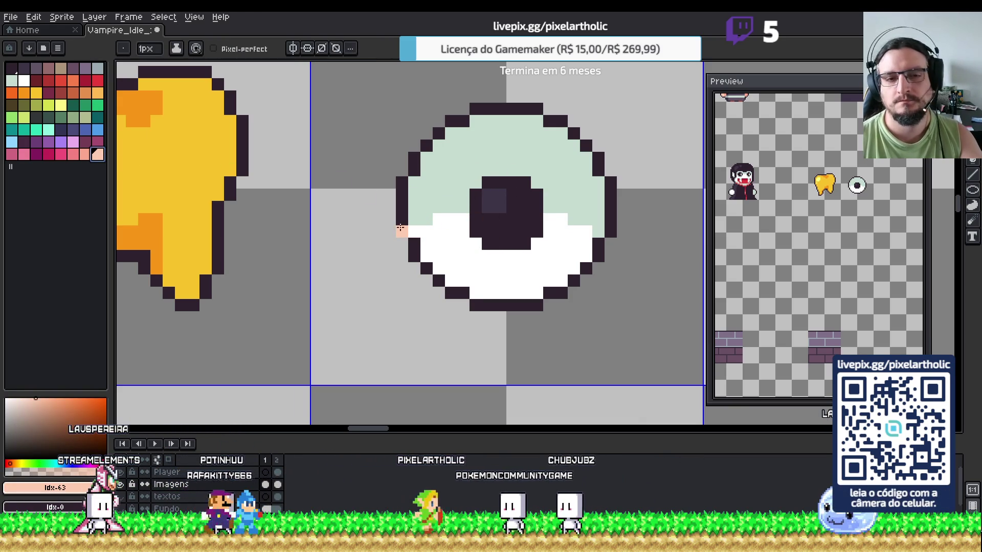
{"action": "left_click_drag", "start_coordinate": [415, 231], "coordinate": [412, 204]}
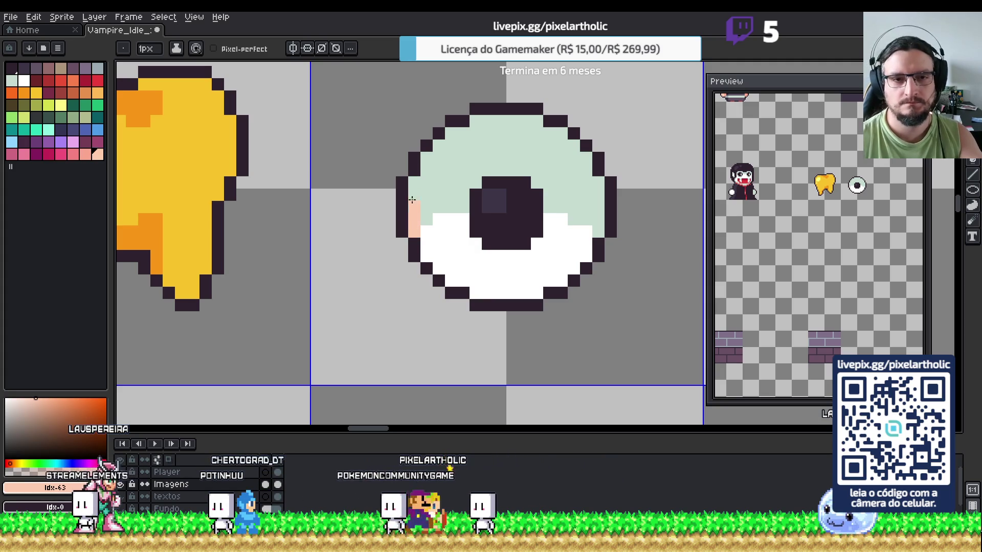
{"action": "key", "text": "ctrl+z"}
{"action": "key", "text": "v"}
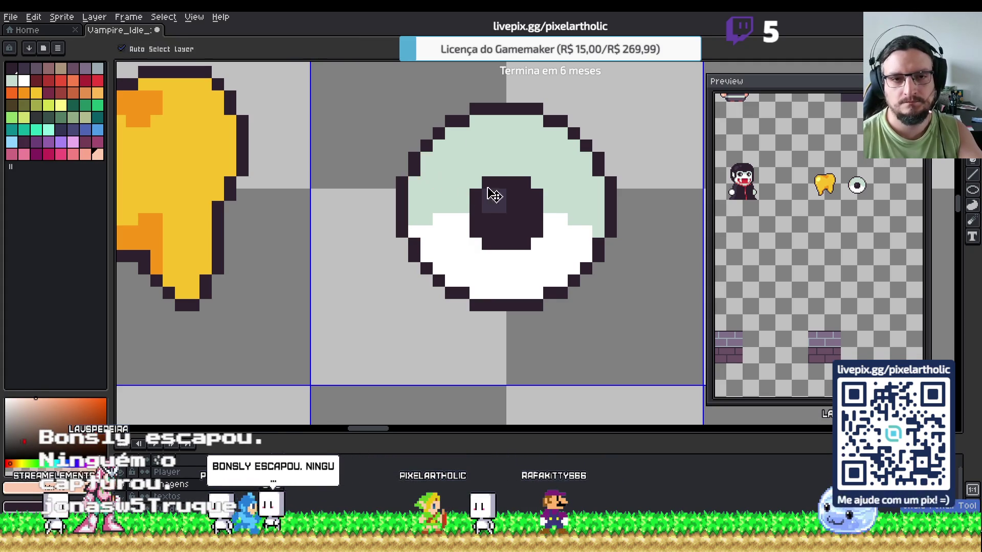
{"action": "key", "text": "b"}
- With vertical symmetry on, paint a peach rim inside the eye and fill it pink
{"action": "left_click", "coordinate": [293, 48]}
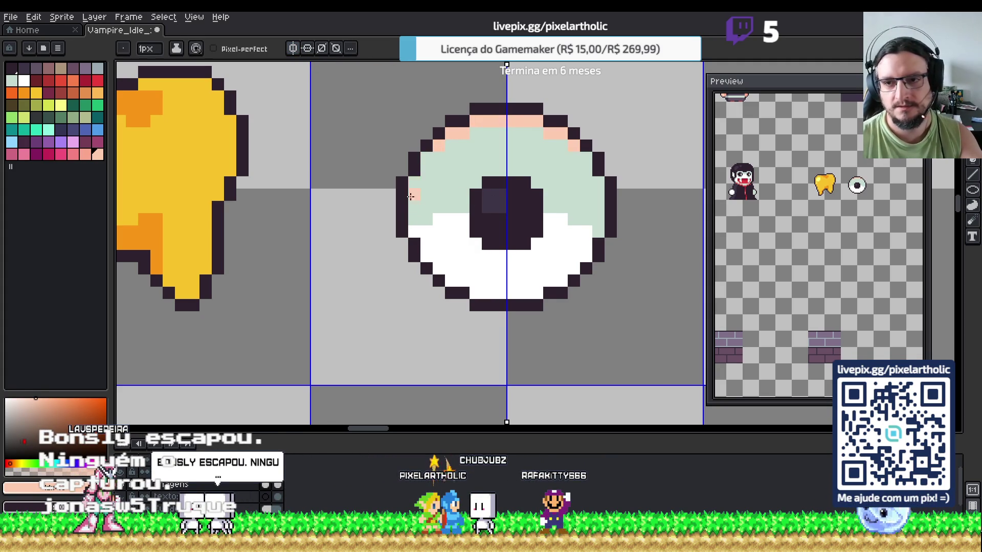
{"action": "left_click_drag", "start_coordinate": [414, 231], "coordinate": [412, 207]}
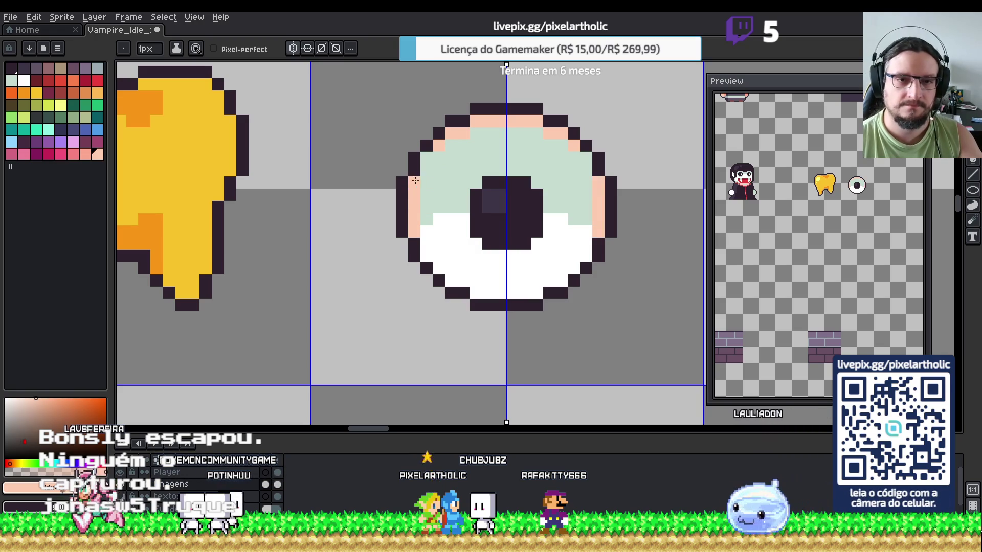
{"action": "mouse_move", "coordinate": [424, 173]}
{"action": "left_mouse_down"}
{"action": "mouse_move", "coordinate": [476, 134]}
{"action": "mouse_move", "coordinate": [462, 138]}
{"action": "mouse_move", "coordinate": [486, 145]}
{"action": "mouse_move", "coordinate": [459, 156]}
{"action": "left_mouse_up"}
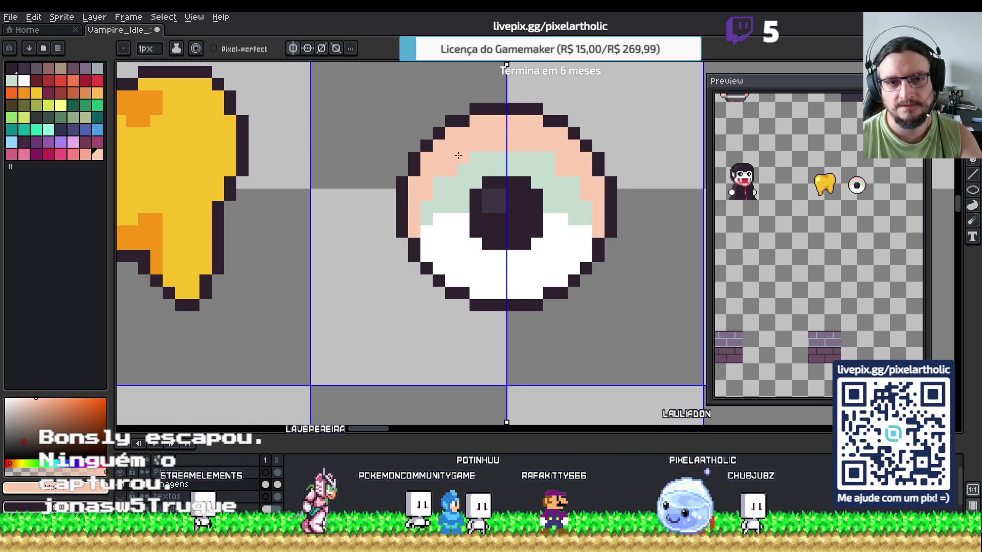
{"action": "left_click", "coordinate": [475, 162]}
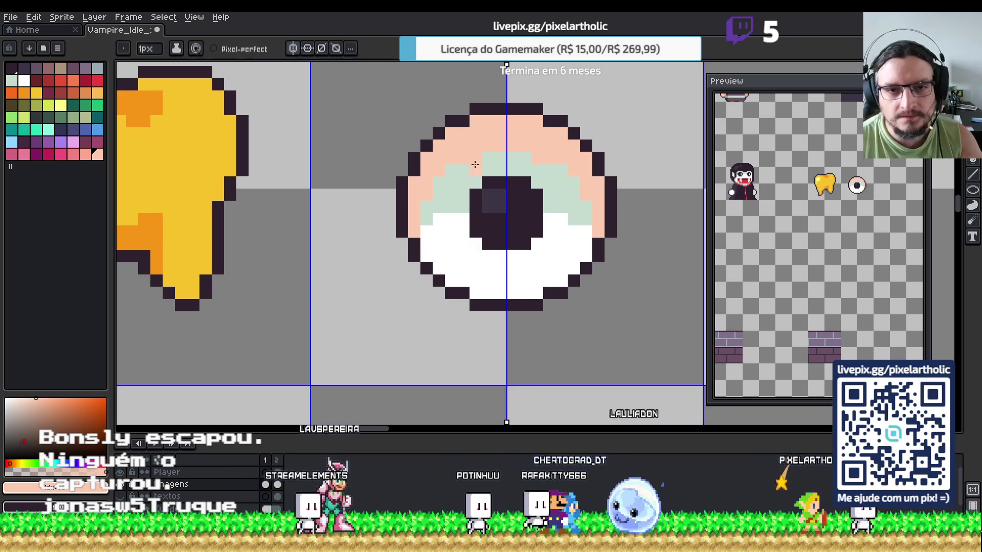
{"action": "left_click", "coordinate": [86, 154]}
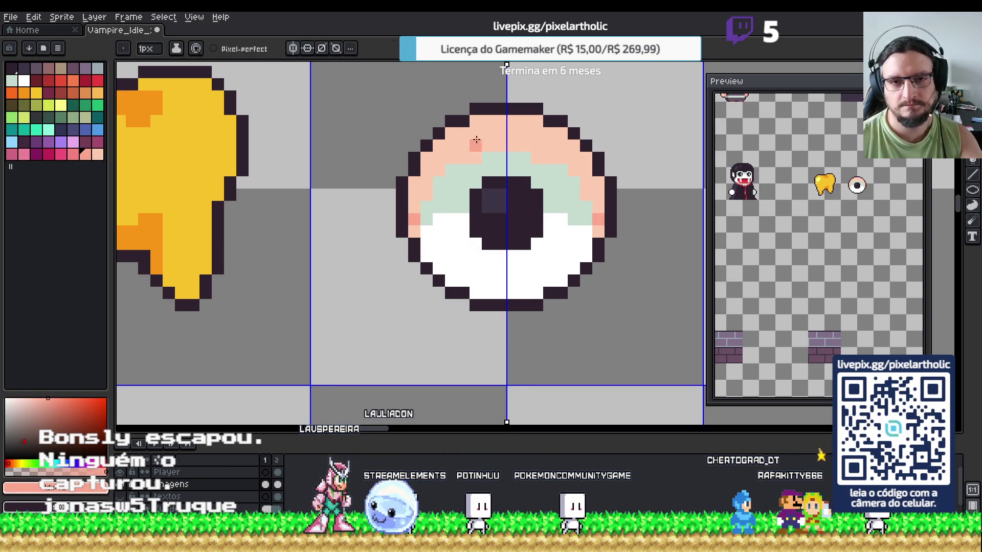
{"action": "key", "text": "g"}
{"action": "left_click", "coordinate": [477, 140]}
- Add a dark row along the iris top, then undo back to the plain mint-and-white eye
{"action": "key", "text": "i"}
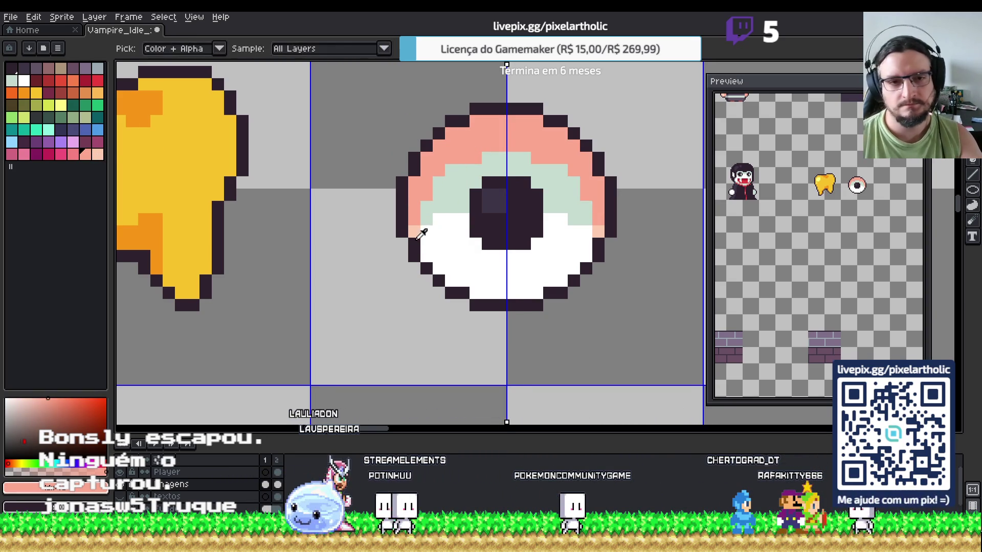
{"action": "left_click", "coordinate": [419, 242]}
{"action": "key", "text": "b"}
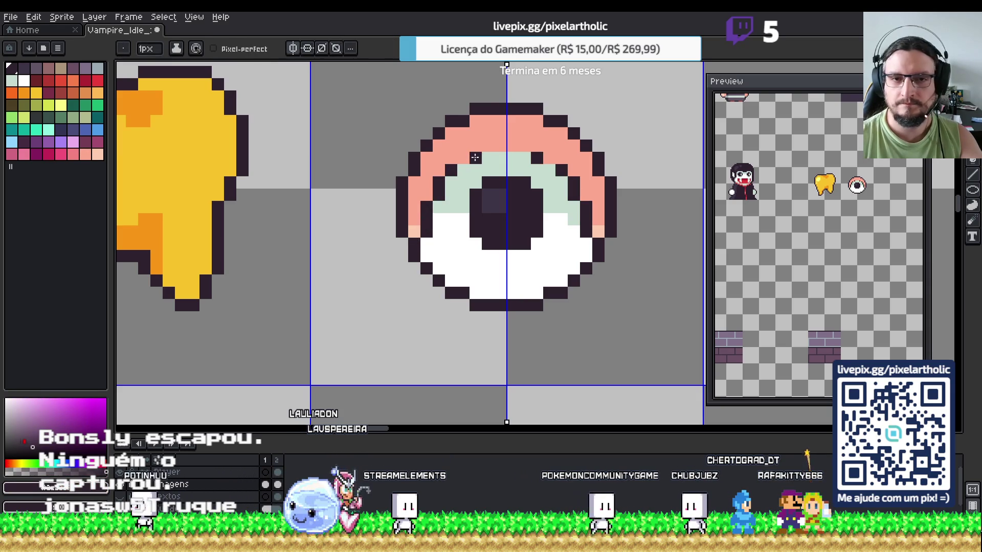
{"action": "left_click_drag", "start_coordinate": [488, 145], "coordinate": [525, 146]}
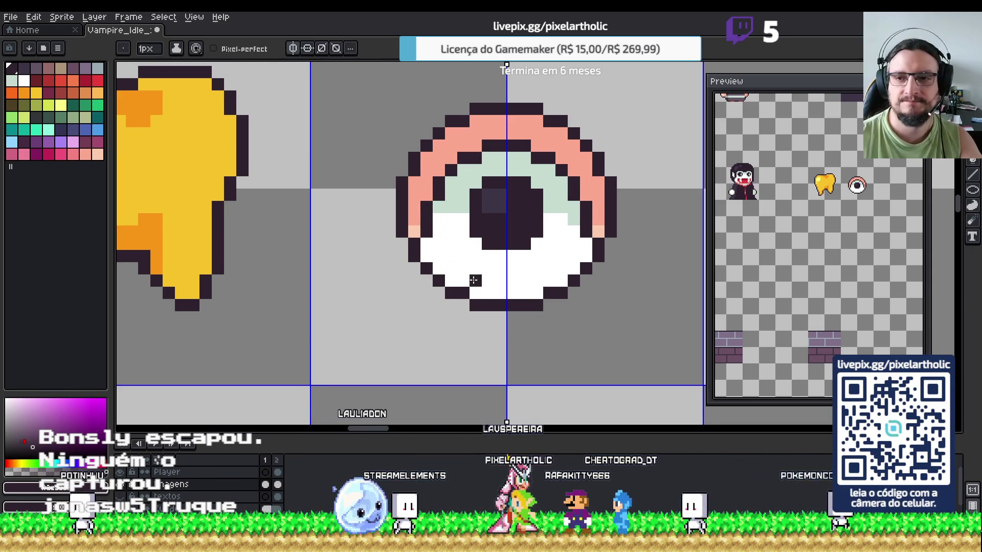
{"action": "key", "text": "ctrl+z"}
{"action": "key", "text": "v"}
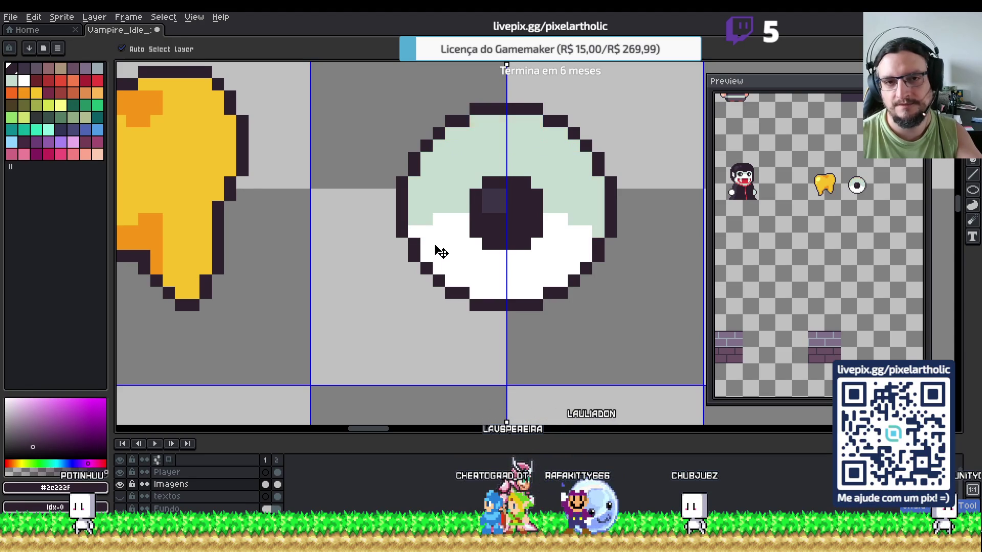
- Add bluish-grey shade pixels inside the mint rim and widen the pupil with dark #2c222f
{"action": "left_click", "coordinate": [453, 170], "text": "alt"}
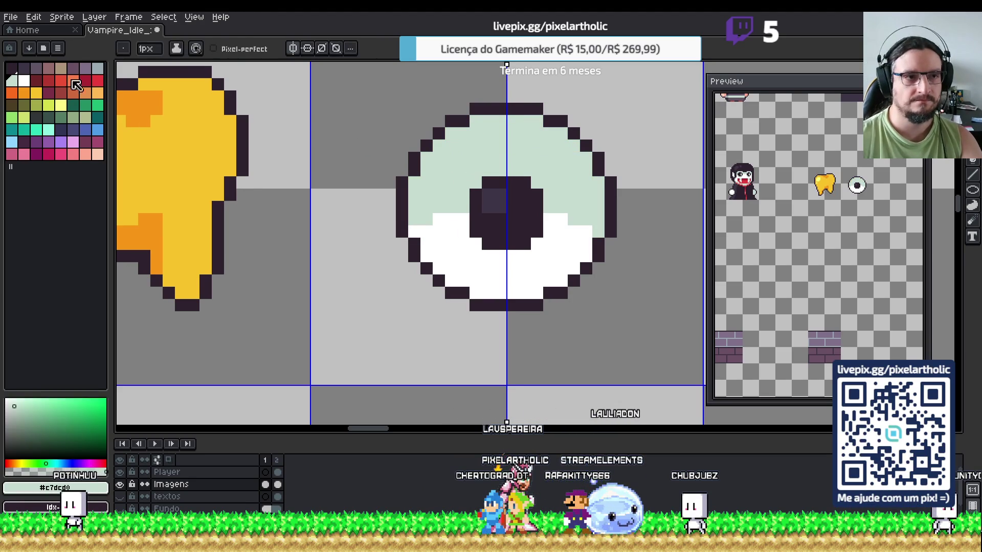
{"action": "left_click", "coordinate": [97, 68]}
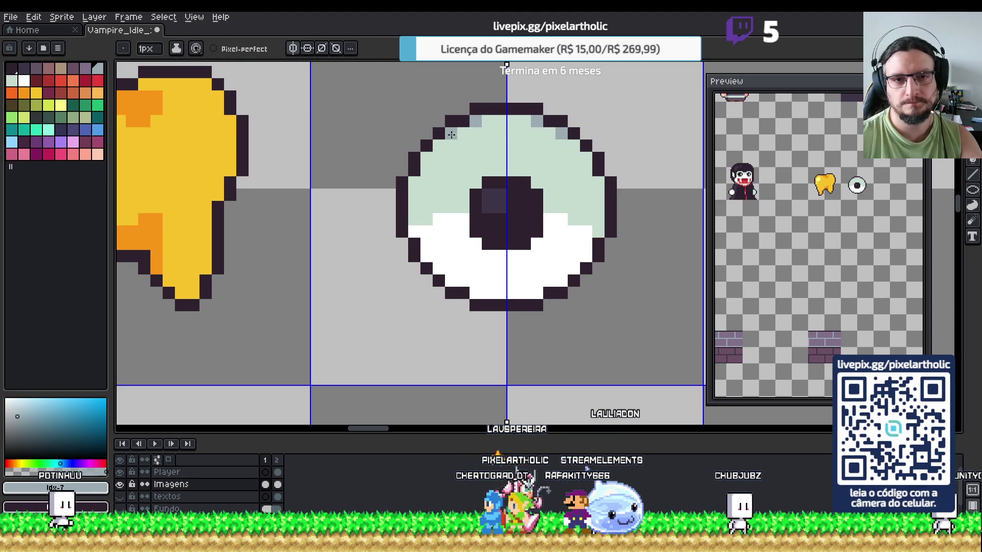
{"action": "left_click", "coordinate": [412, 187]}
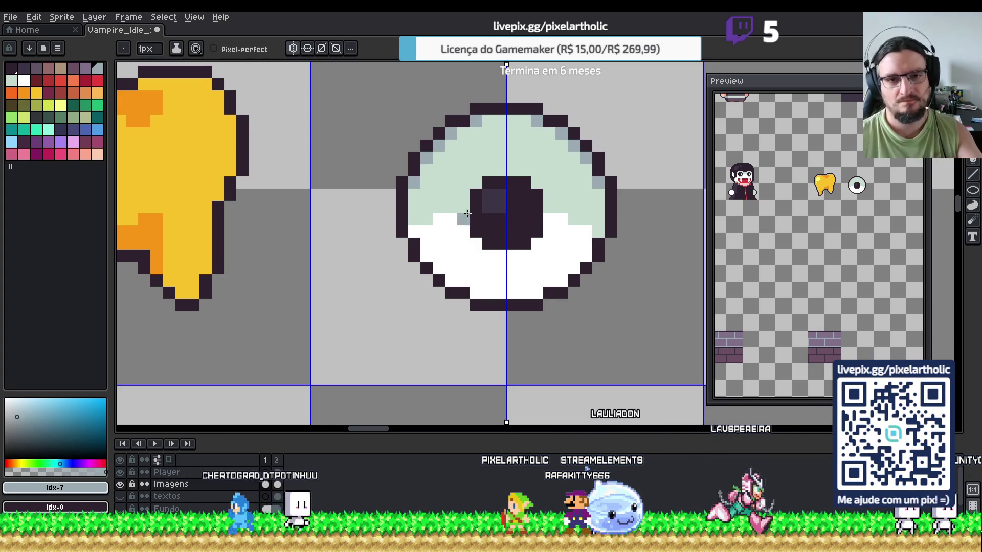
{"action": "left_click", "coordinate": [499, 234], "text": "alt"}
{"action": "left_click", "coordinate": [463, 230]}
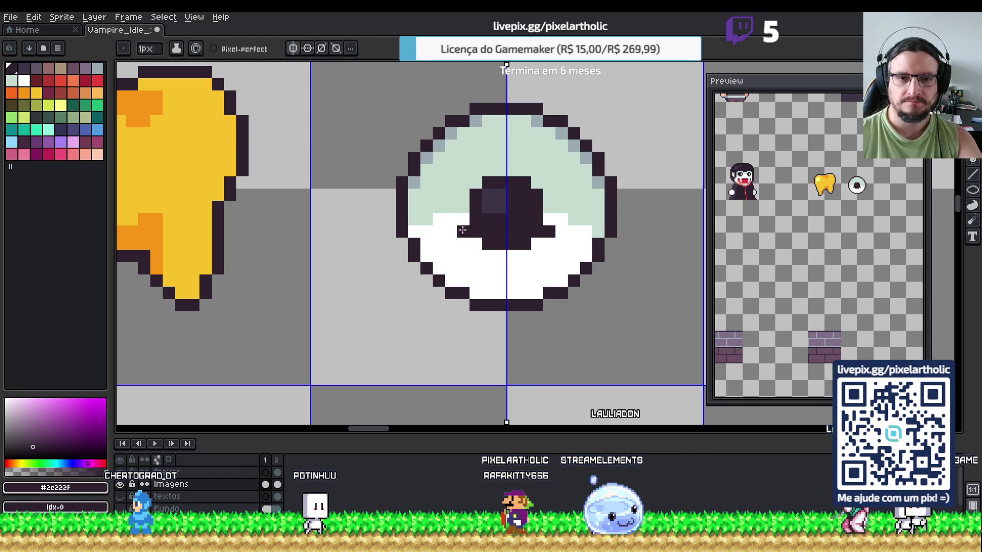
{"action": "left_click_drag", "start_coordinate": [497, 254], "coordinate": [485, 254]}
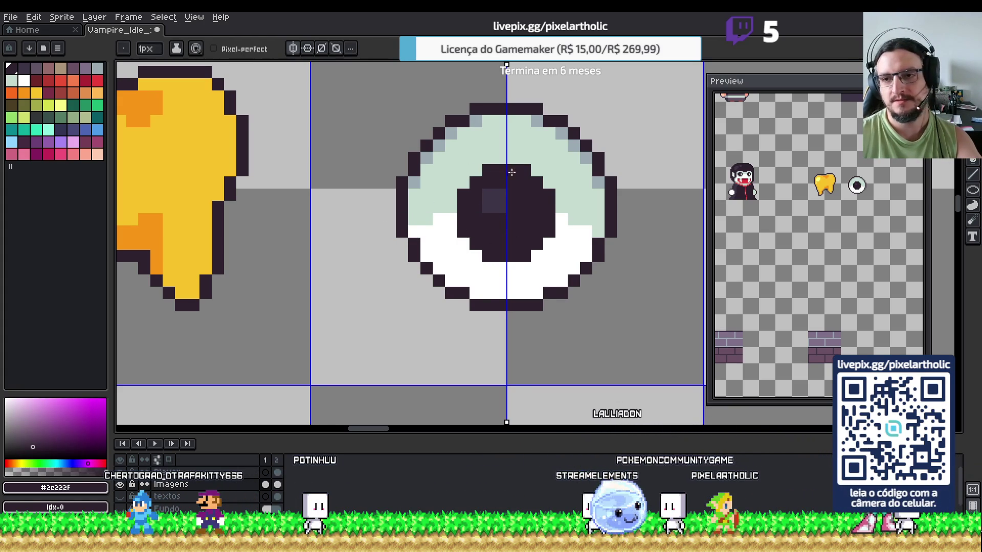
- Fill the pupil's lower half with lighter purple-grey #3c3546, then pick white
{"action": "left_click", "coordinate": [499, 198]}
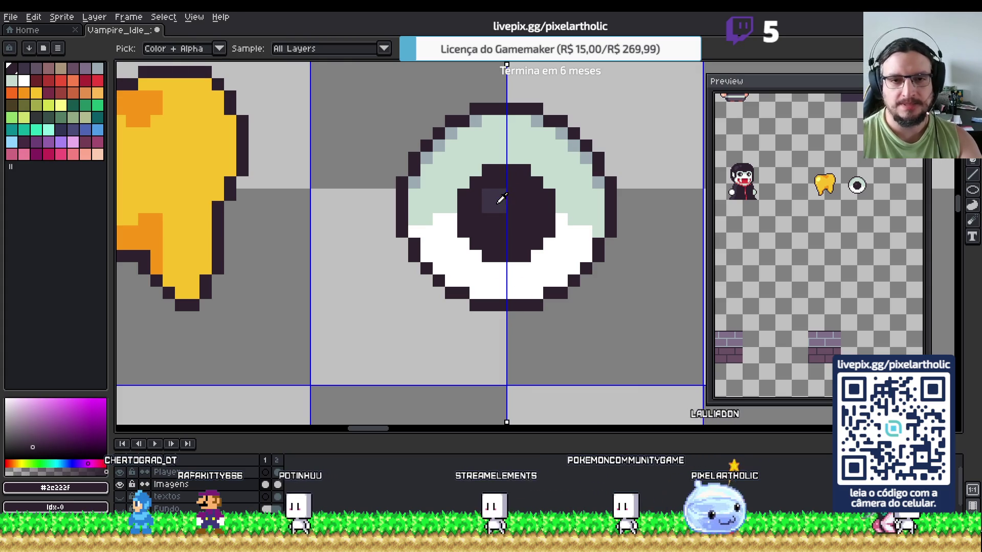
{"action": "left_click_drag", "start_coordinate": [465, 217], "coordinate": [508, 213]}
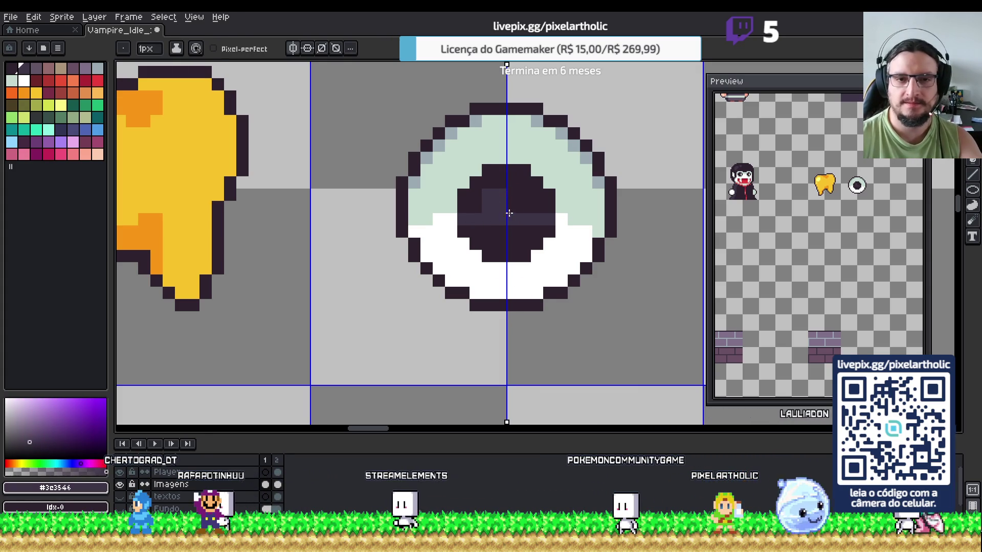
{"action": "left_click", "coordinate": [517, 189], "text": "alt"}
{"action": "left_click", "coordinate": [484, 214], "text": "alt"}
{"action": "key", "text": "g"}
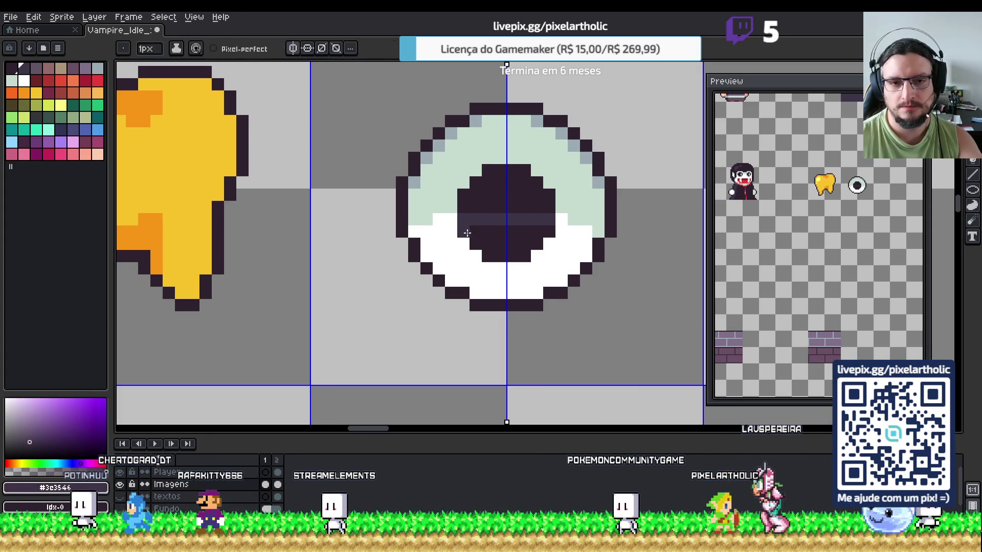
{"action": "left_click", "coordinate": [511, 245]}
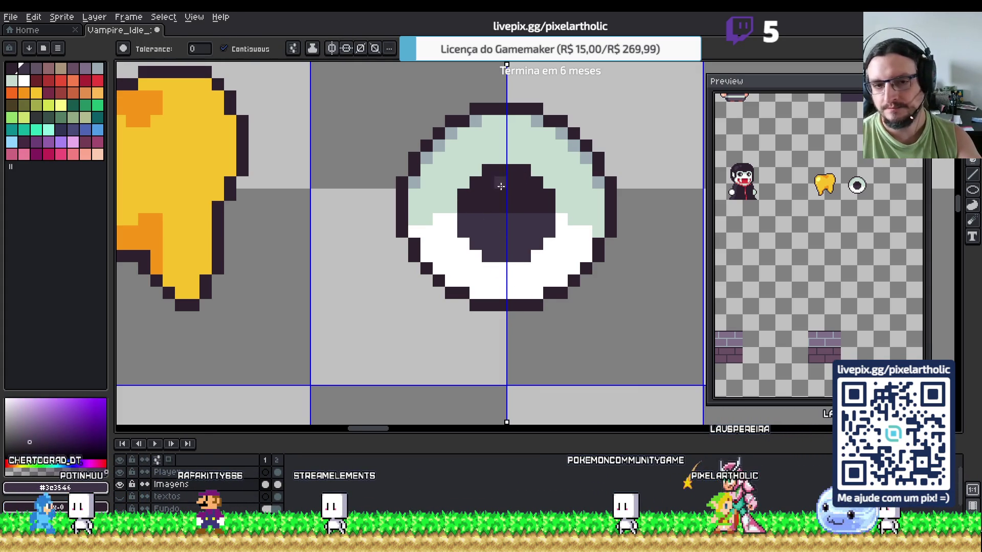
{"action": "key", "text": "alt"}
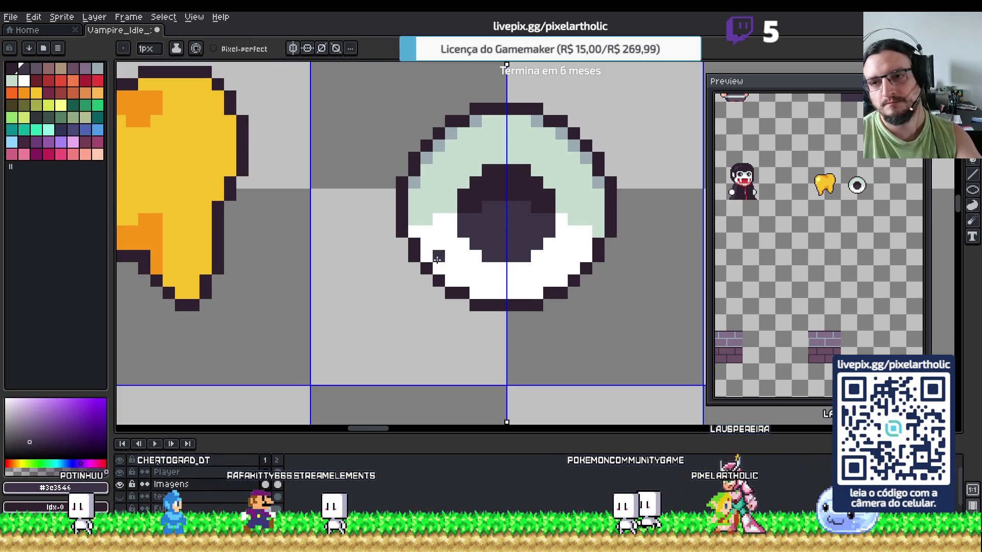
{"action": "left_click", "coordinate": [453, 245], "text": "alt"}
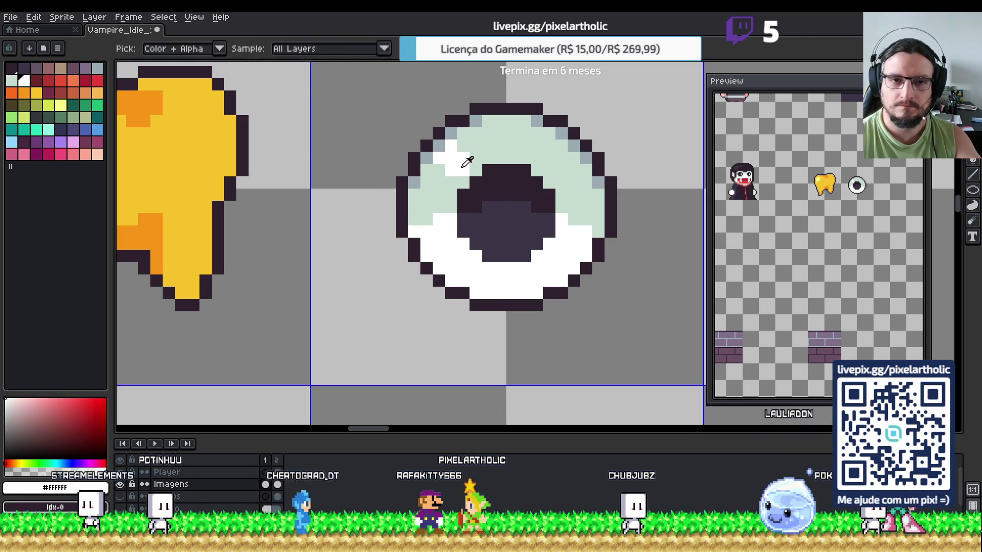
- Dither white and mint pixels into a checkered highlight on the eye's upper-left, plus a white pupil glint
{"action": "left_click", "coordinate": [463, 134]}
{"action": "left_click", "coordinate": [476, 147]}
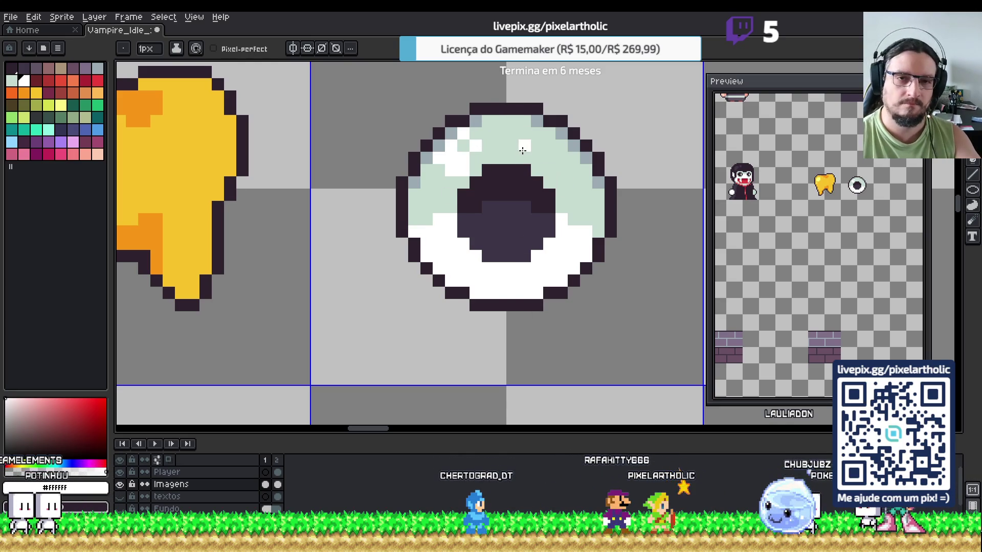
{"action": "left_click", "coordinate": [441, 183], "text": "alt"}
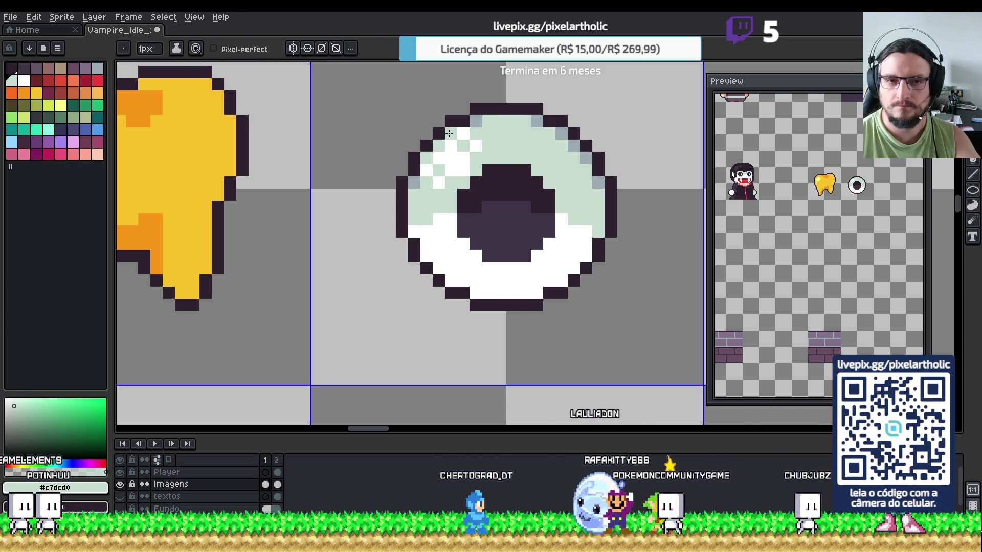
{"action": "left_click", "coordinate": [439, 180], "text": "alt"}
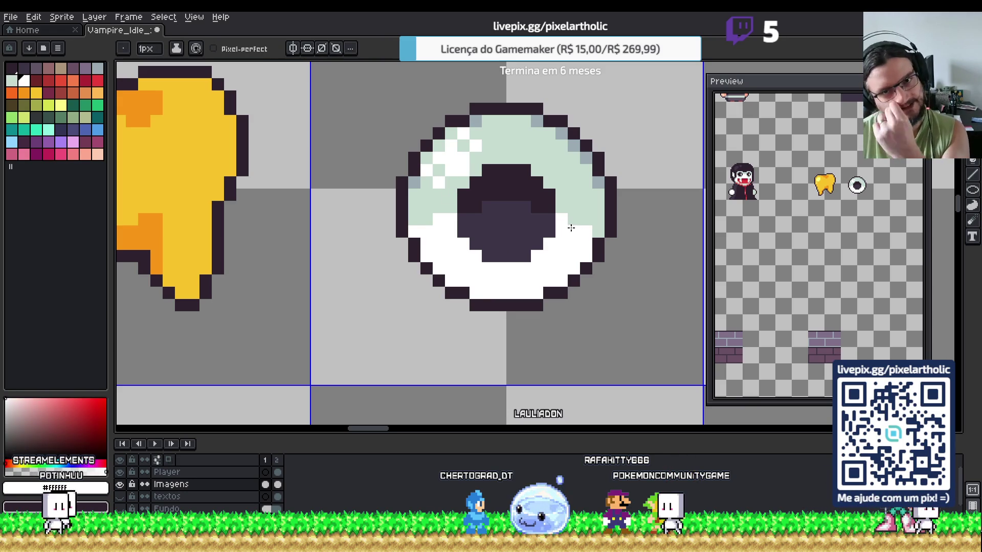
{"action": "left_click", "coordinate": [476, 195]}
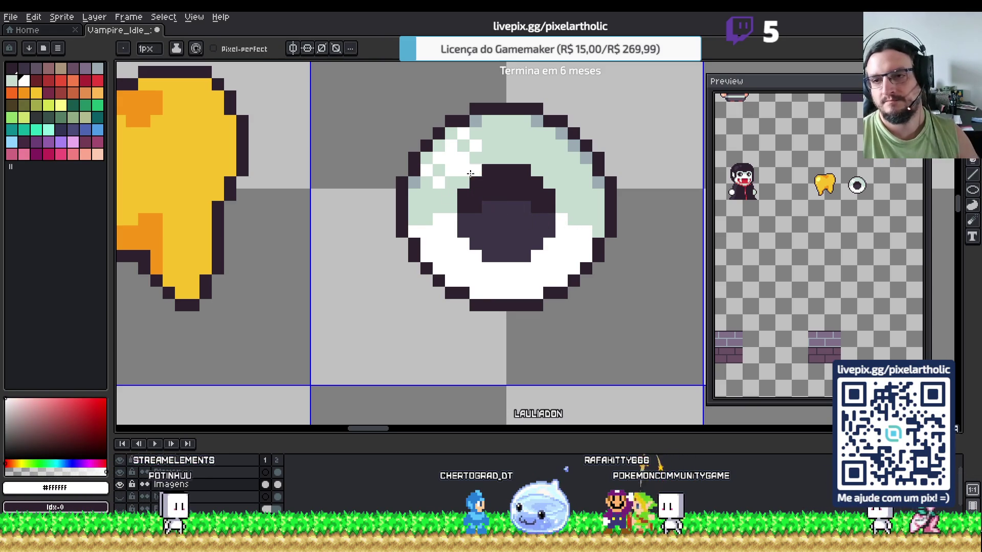
{"action": "scroll", "coordinate": [476, 192], "scroll_direction": "down", "scroll_amount": 6}
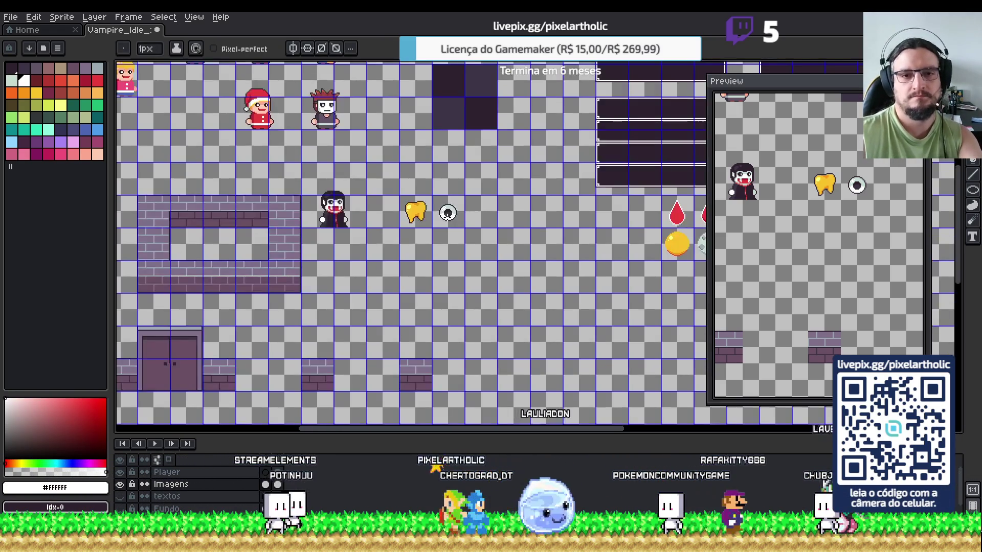
{"action": "scroll", "coordinate": [457, 231], "scroll_direction": "up", "scroll_amount": 5}
{"action": "scroll", "coordinate": [457, 231], "scroll_direction": "up", "scroll_amount": 1}
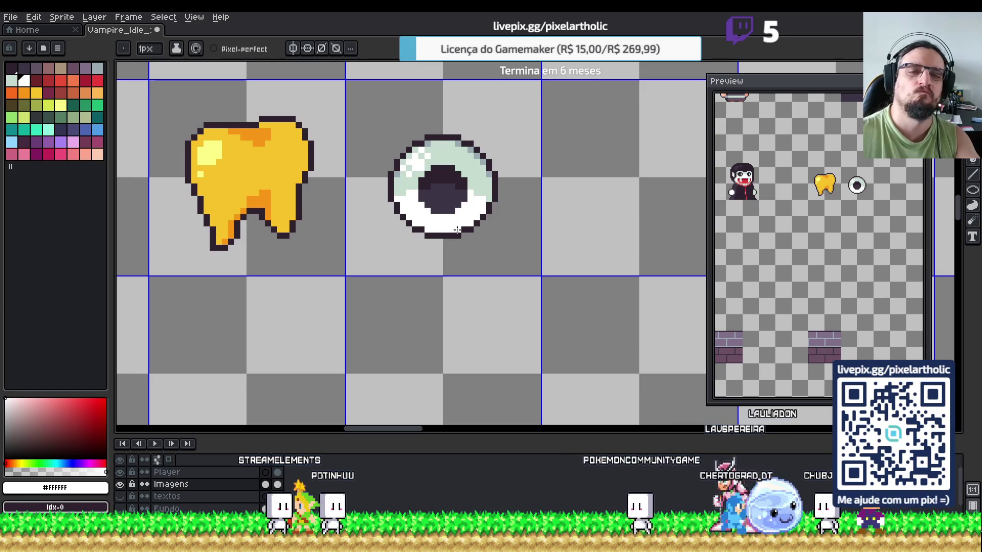
{"action": "left_click", "coordinate": [397, 173], "text": "alt"}
{"action": "scroll", "coordinate": [453, 101], "scroll_direction": "down", "scroll_amount": 3}
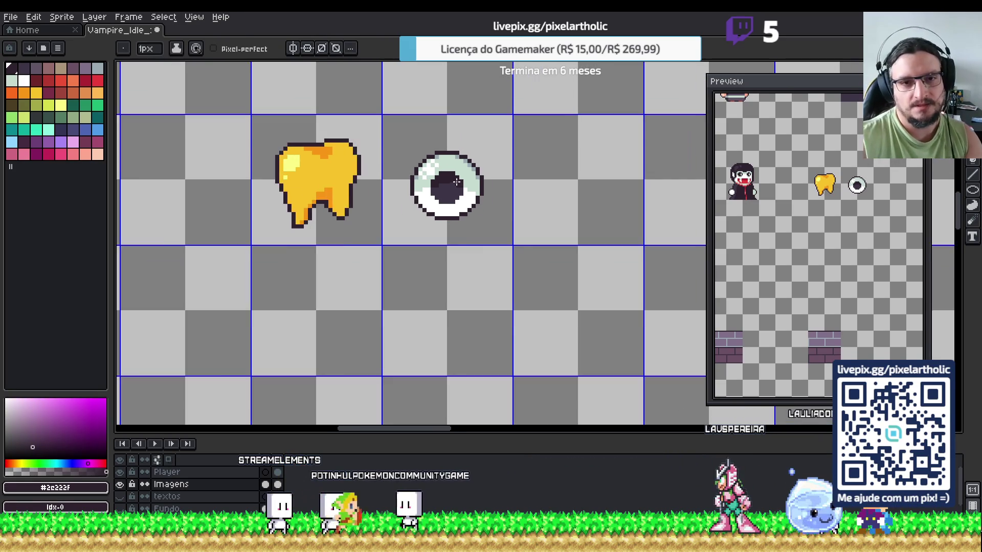
{"action": "scroll", "coordinate": [472, 170], "scroll_direction": "up", "scroll_amount": 1}
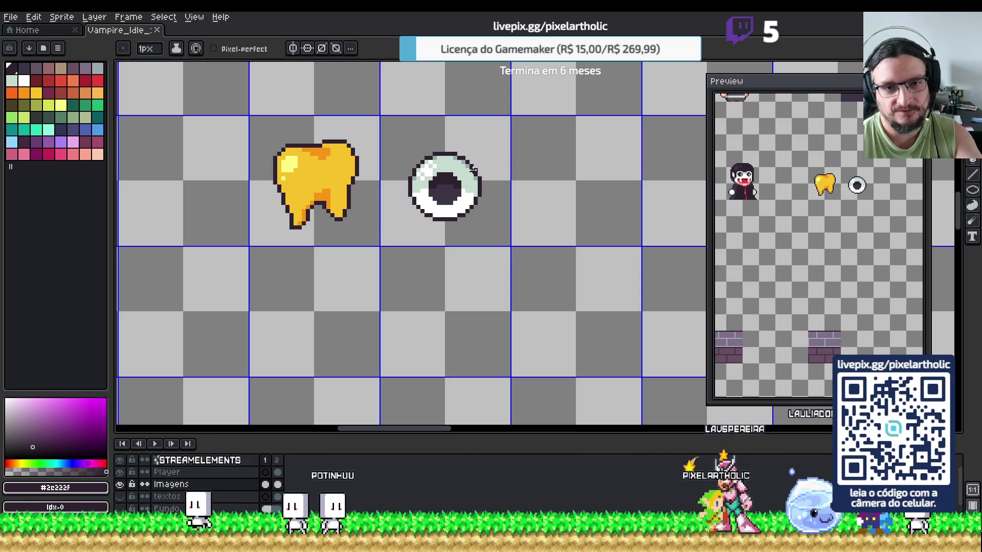
{"action": "scroll", "coordinate": [549, 195], "scroll_direction": "right", "scroll_amount": 3}
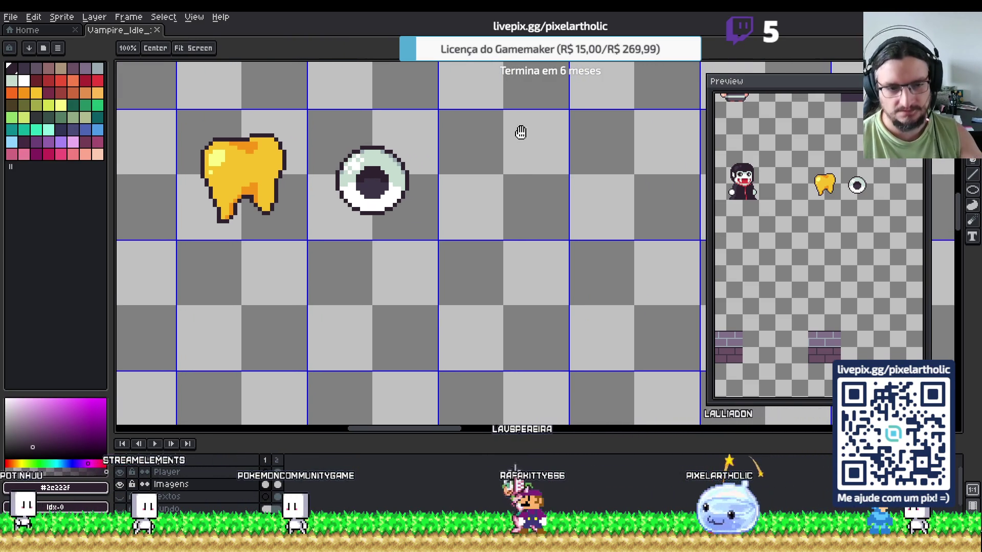
{"action": "key", "text": "i"}
{"action": "key", "text": "b"}
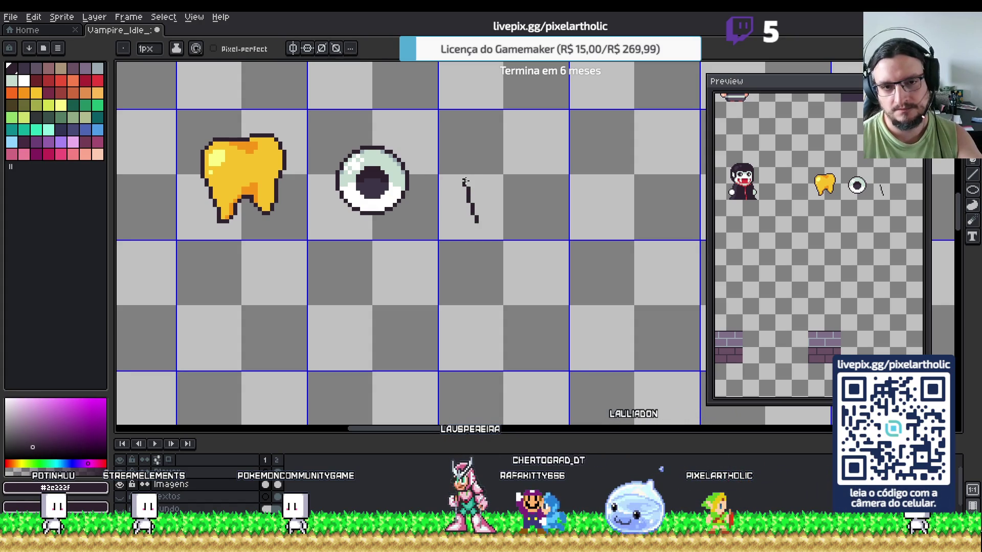
- Extend the dark outline sketch and close the gap at its top
{"action": "mouse_move", "coordinate": [467, 165]}
{"action": "left_mouse_down"}
{"action": "mouse_move", "coordinate": [483, 138]}
{"action": "mouse_move", "coordinate": [517, 131]}
{"action": "mouse_move", "coordinate": [530, 149]}
{"action": "mouse_move", "coordinate": [506, 180]}
{"action": "mouse_move", "coordinate": [518, 226]}
{"action": "left_mouse_up"}
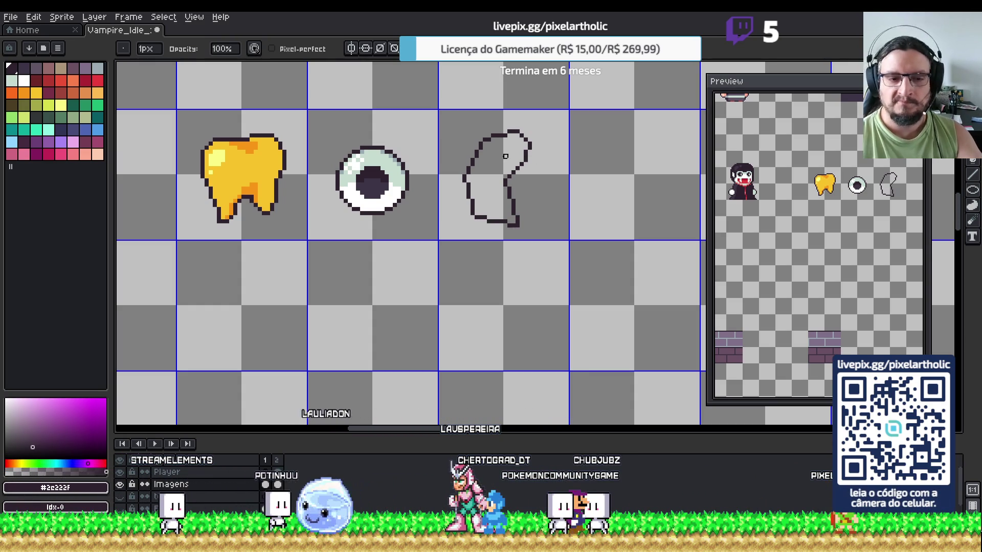
{"action": "scroll", "coordinate": [467, 203], "scroll_direction": "up", "scroll_amount": 1}
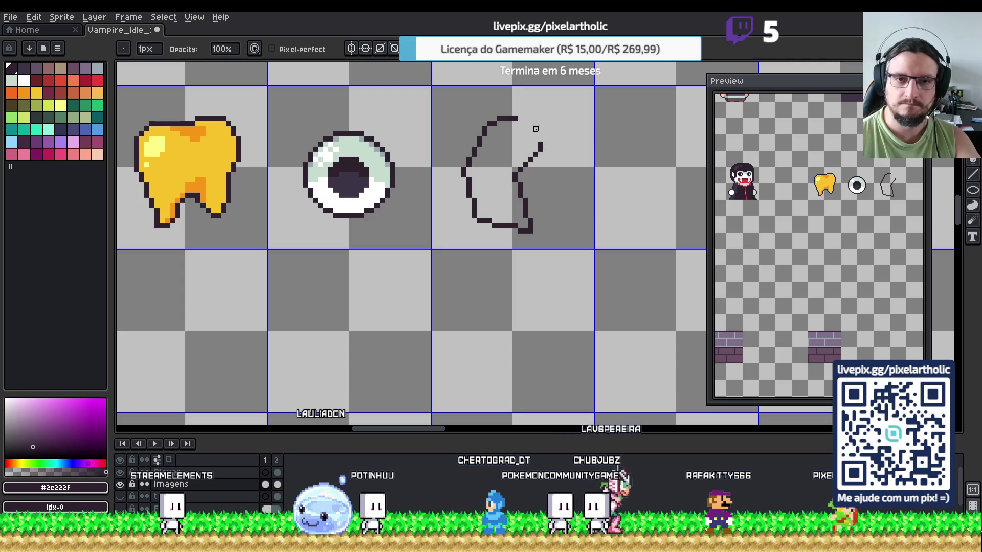
{"action": "left_click_drag", "start_coordinate": [517, 118], "coordinate": [541, 146]}
- Select the outline sketch beside the eyeball and delete it
{"action": "key", "text": "e"}
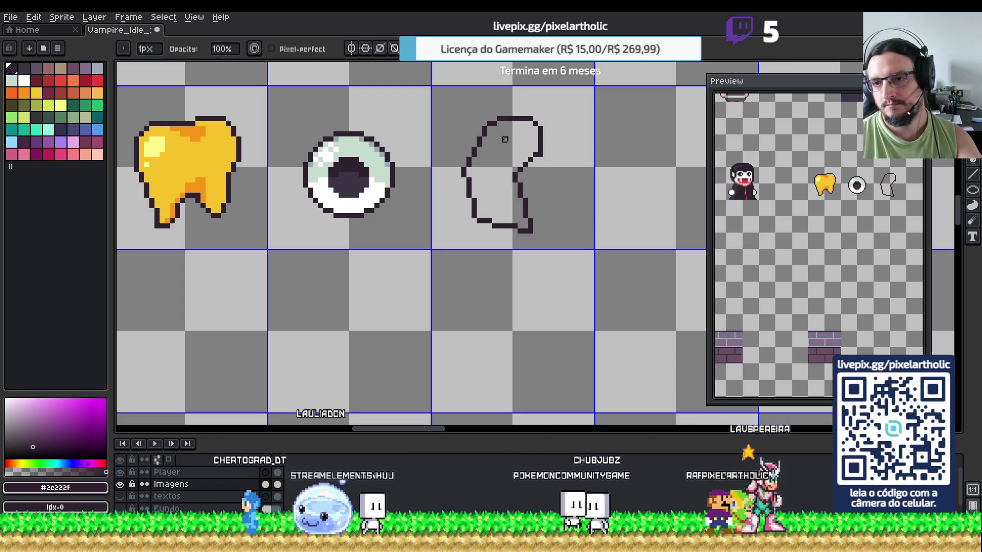
{"action": "key", "text": "m"}
{"action": "left_click_drag", "start_coordinate": [447, 88], "coordinate": [581, 263]}
{"action": "key", "text": "Delete"}
{"action": "key", "text": "ctrl+d"}
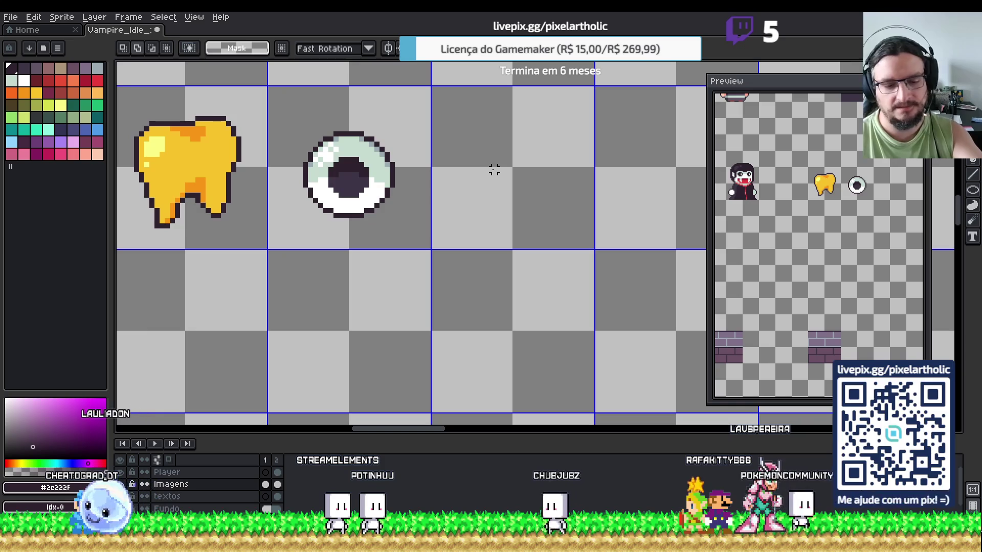
- Draw two ellipse outlines for the fingertip and copy the smaller one down and right
{"action": "key", "text": "shift+u"}
{"action": "left_click_drag", "start_coordinate": [509, 107], "coordinate": [560, 149]}
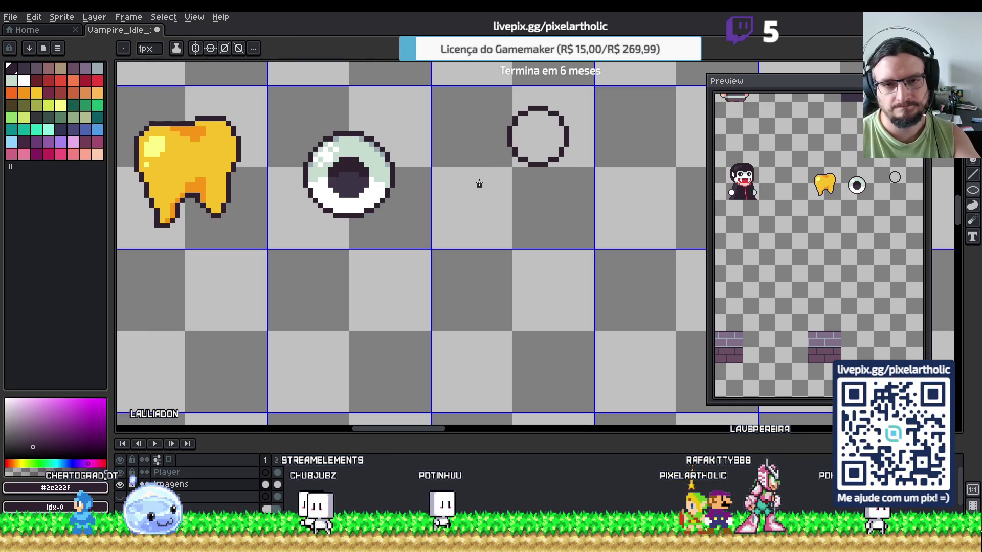
{"action": "left_click_drag", "start_coordinate": [472, 162], "coordinate": [518, 201]}
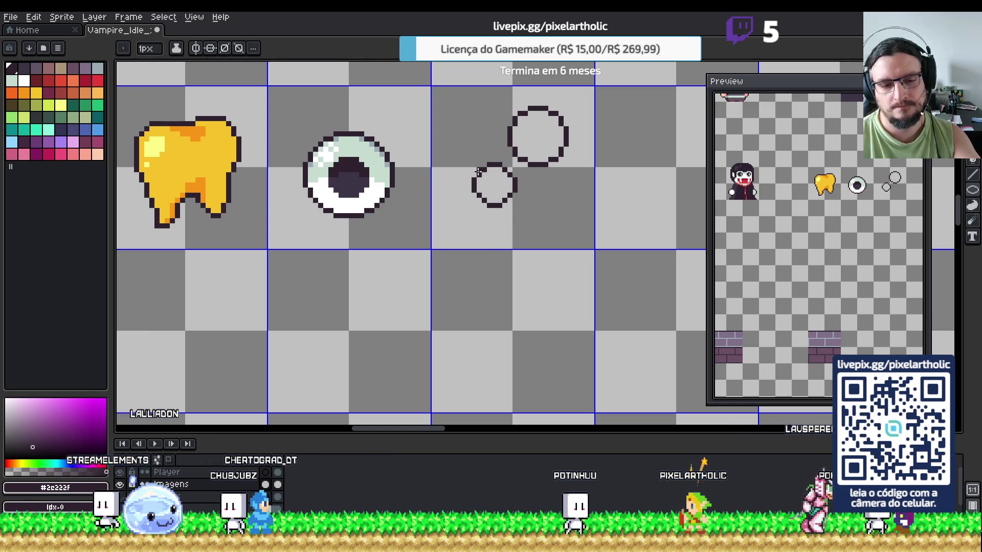
{"action": "key", "text": "m"}
{"action": "left_click_drag", "start_coordinate": [514, 210], "coordinate": [507, 217]}
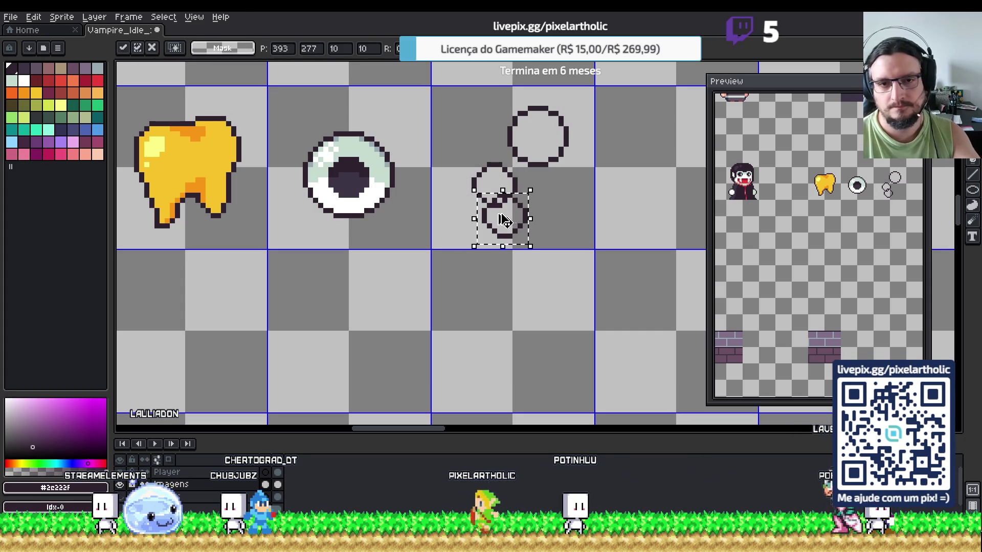
{"action": "key", "text": "ctrl+d"}
{"action": "key", "text": "i"}
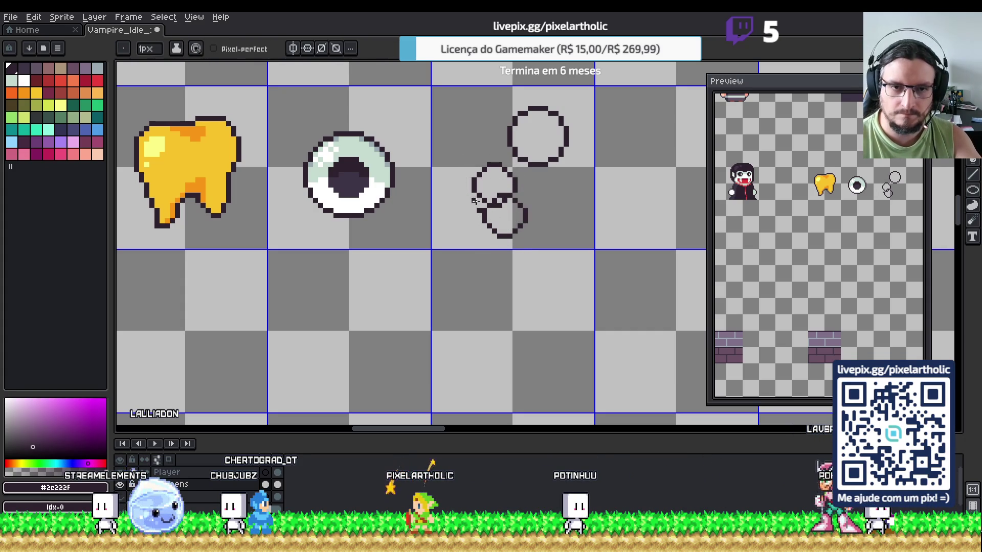
{"action": "key", "text": "v"}
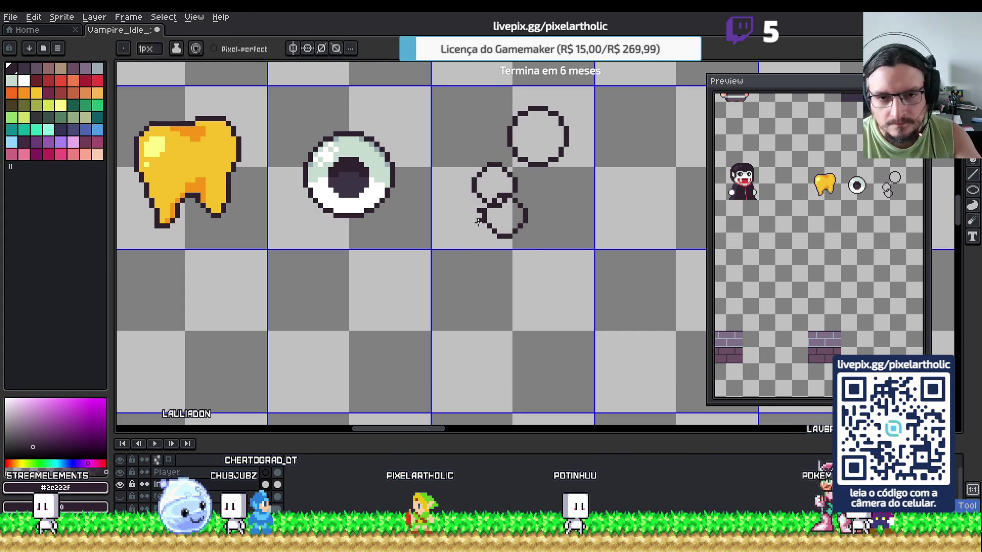
- Connect the lower circle to the upper circle with pencil lines
{"action": "key", "text": "b"}
{"action": "left_click_drag", "start_coordinate": [480, 198], "coordinate": [518, 205]}
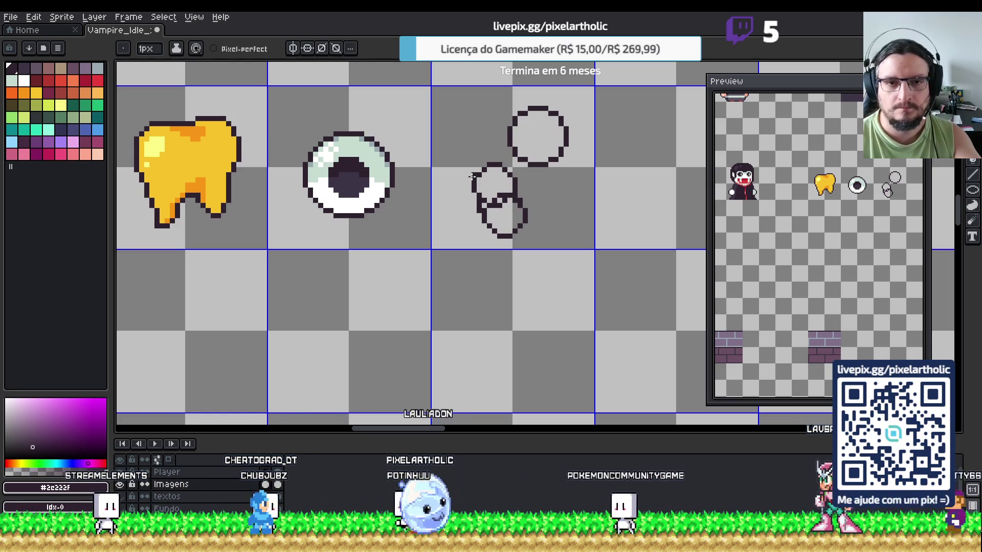
{"action": "left_click_drag", "start_coordinate": [488, 163], "coordinate": [510, 124]}
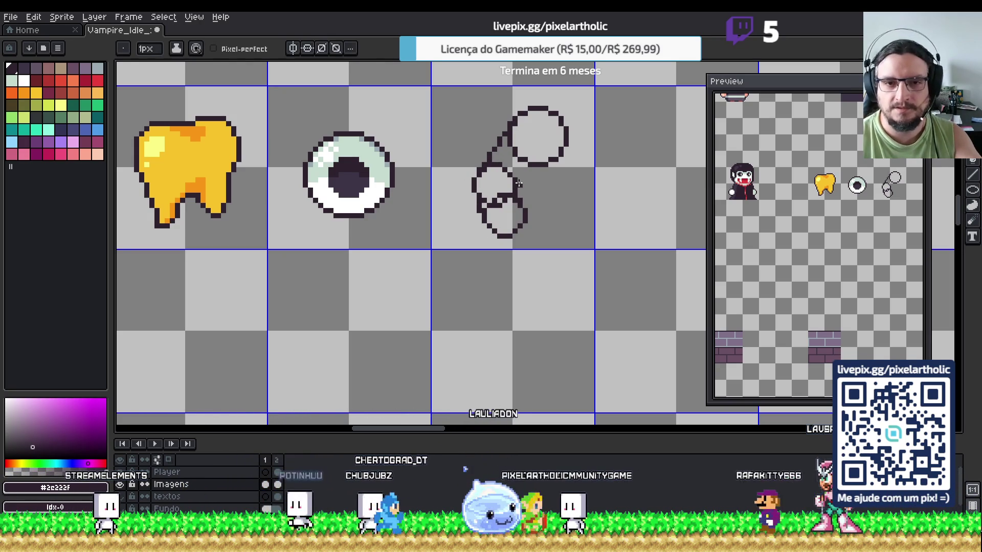
- Replace the upper circle with a smaller ellipse at the top right, then choose pink
{"action": "key", "text": "m"}
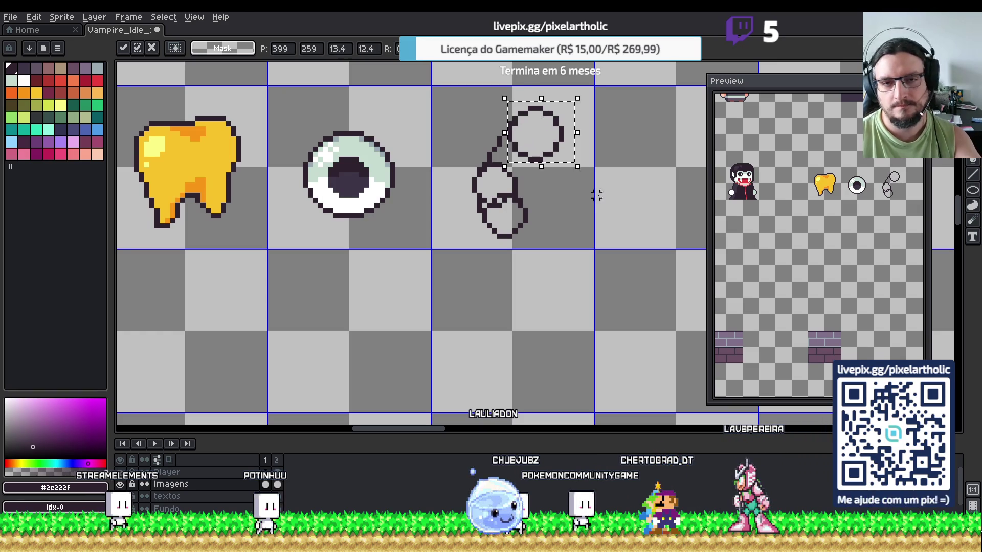
{"action": "mouse_move", "coordinate": [565, 154]}
{"action": "left_mouse_down"}
{"action": "mouse_move", "coordinate": [588, 172]}
{"action": "mouse_move", "coordinate": [577, 167]}
{"action": "left_mouse_up"}
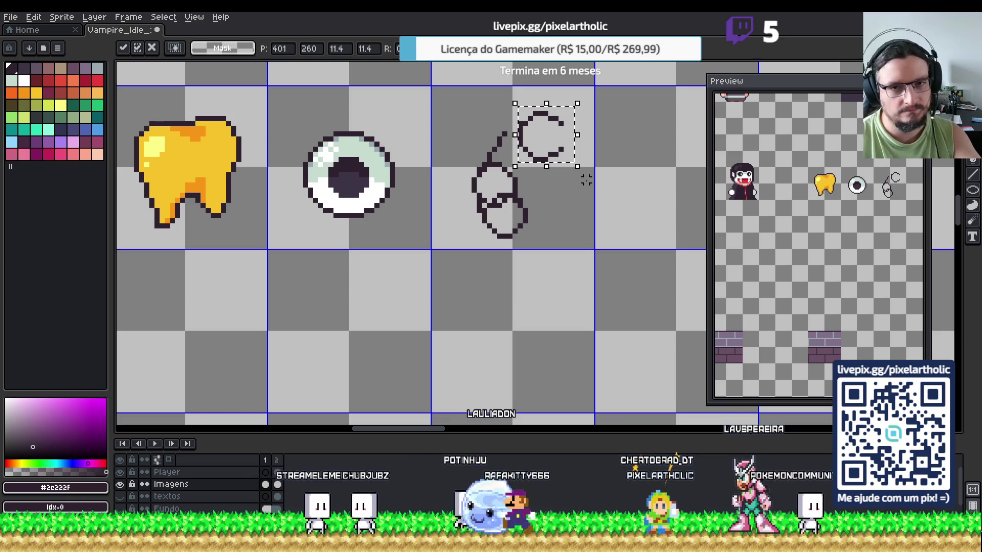
{"action": "key", "text": "Return"}
{"action": "key", "text": "Delete"}
{"action": "key", "text": "shift+u"}
{"action": "left_click_drag", "start_coordinate": [510, 122], "coordinate": [552, 166]}
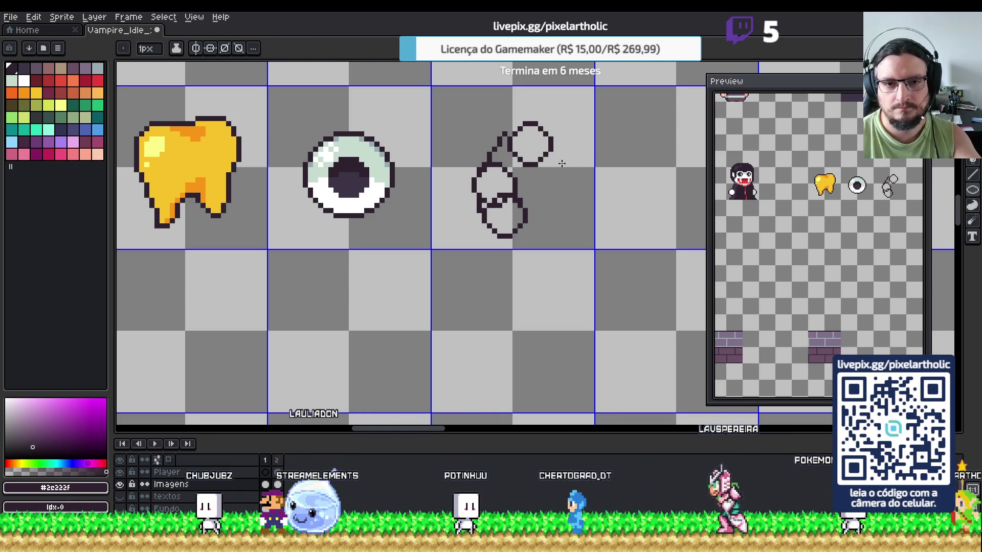
{"action": "key", "text": "m"}
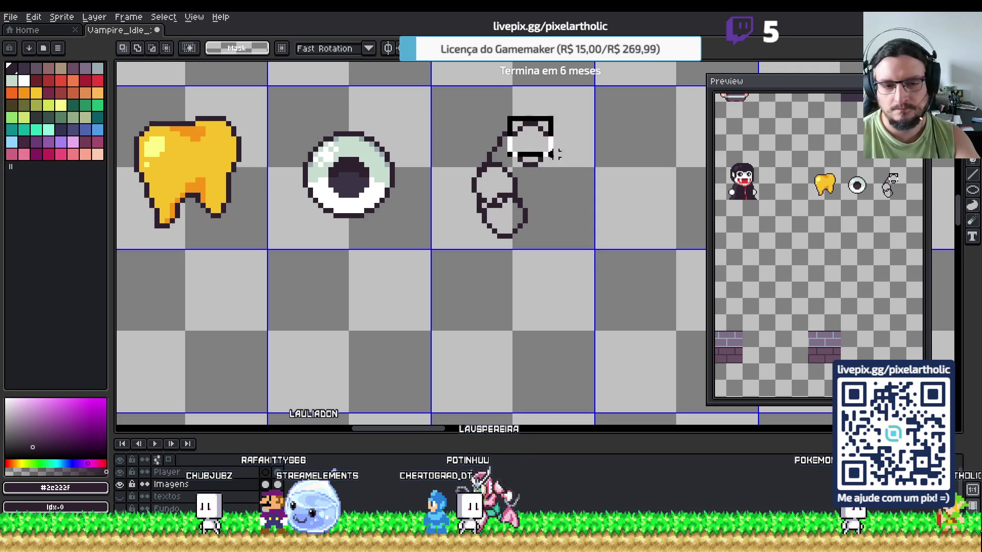
{"action": "left_click_drag", "start_coordinate": [565, 164], "coordinate": [567, 165]}
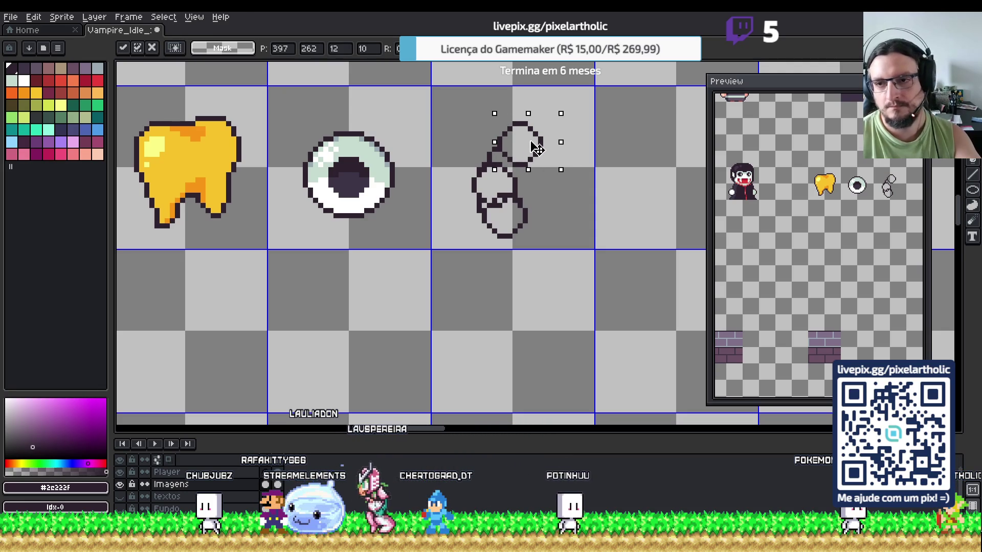
{"action": "key", "text": "ctrl+d"}
{"action": "key", "text": "b"}
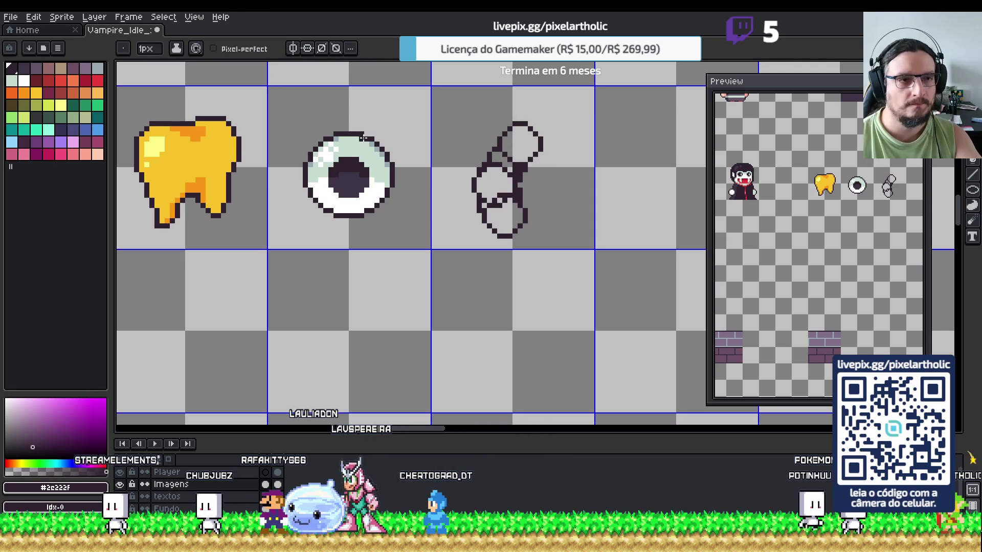
{"action": "left_click", "coordinate": [87, 154]}
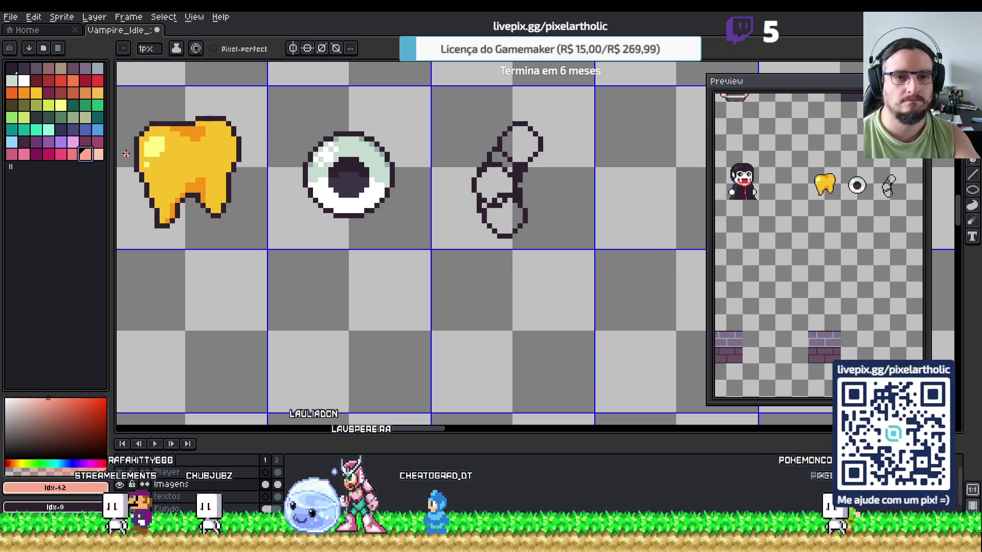
- Fill the finger sketch's regions pink and paint over the stray dark line inside
{"action": "key", "text": "g"}
{"action": "left_click", "coordinate": [503, 215]}
{"action": "left_click", "coordinate": [500, 173]}
{"action": "key", "text": "b"}
{"action": "left_click_drag", "start_coordinate": [484, 207], "coordinate": [515, 199]}
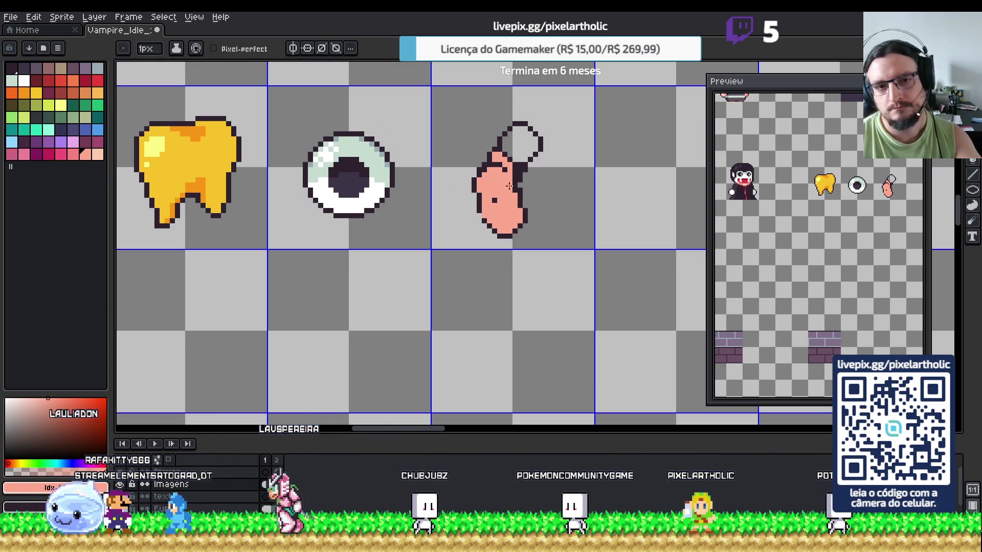
{"action": "key", "text": "g"}
{"action": "left_click", "coordinate": [513, 156]}
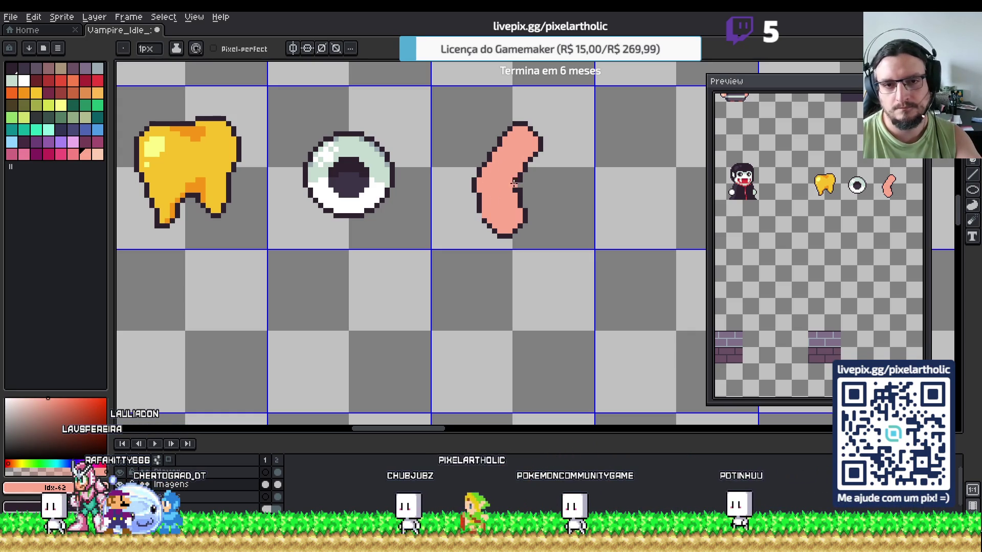
- Sample the outline and pink colours, ending with white for the fingernail
{"action": "left_click", "coordinate": [515, 190], "text": "alt"}
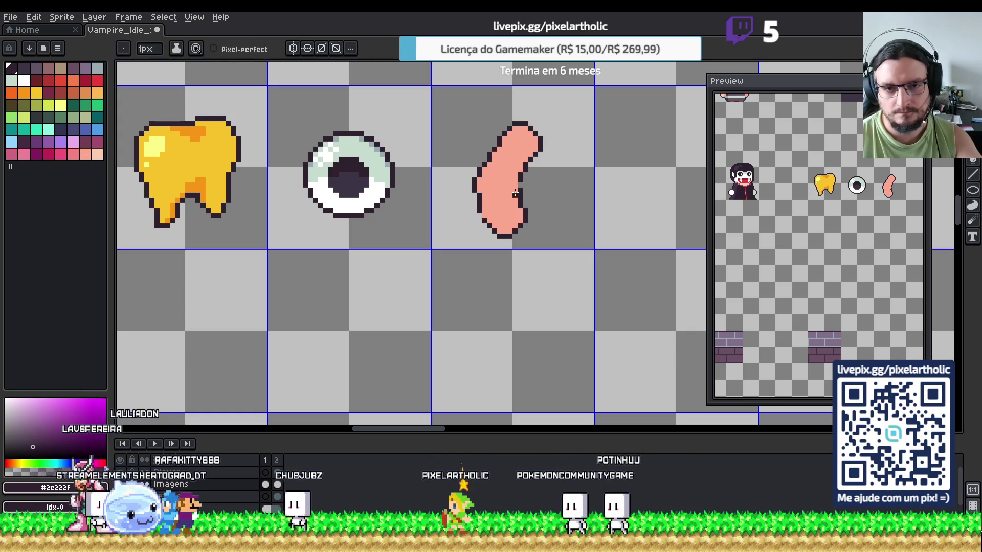
{"action": "left_click", "coordinate": [509, 187], "text": "alt"}
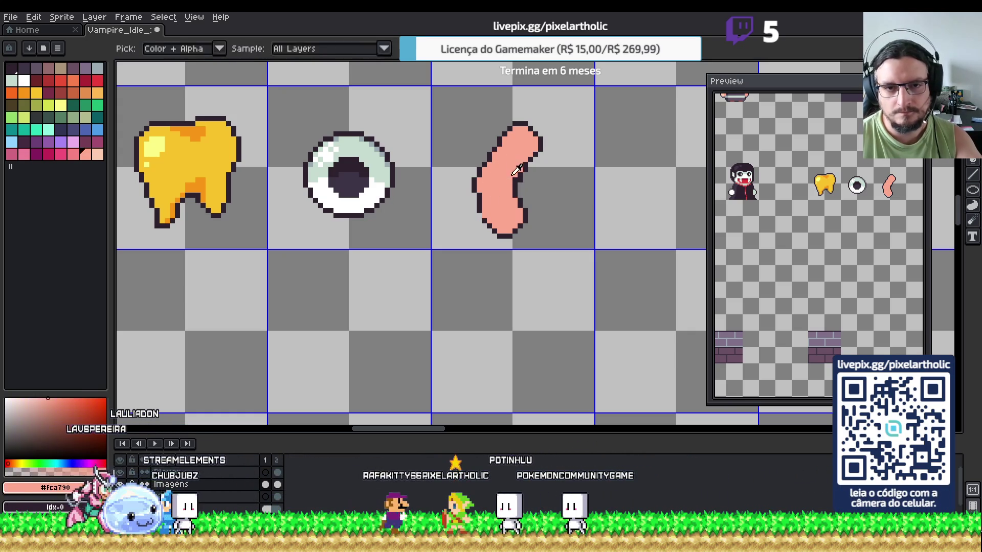
{"action": "left_click", "coordinate": [484, 217], "text": "alt"}
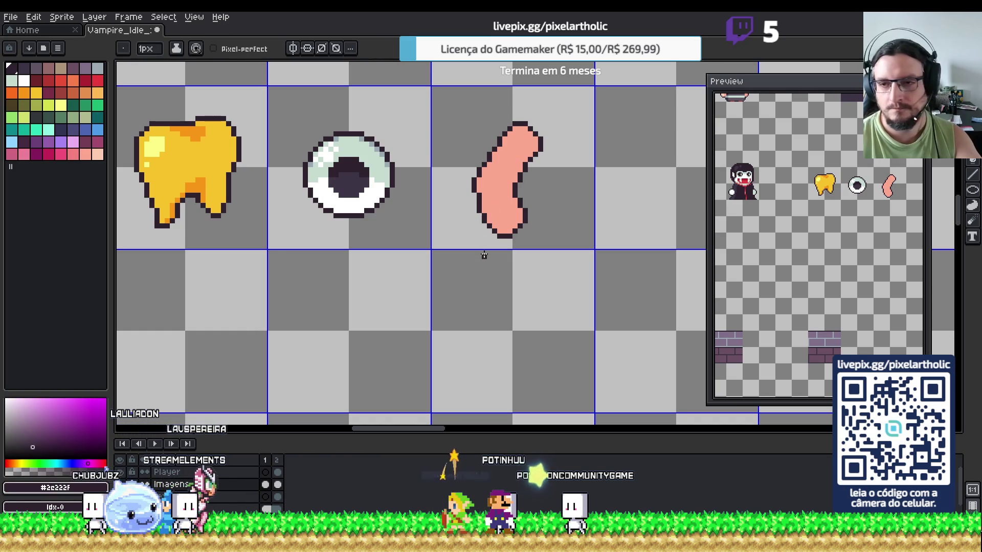
{"action": "left_click", "coordinate": [491, 159], "text": "alt"}
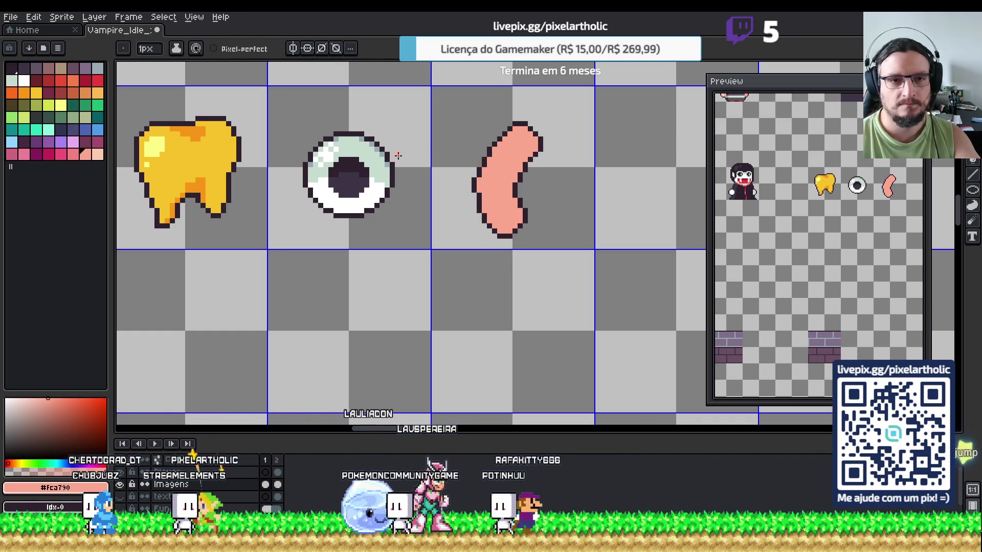
{"action": "left_click", "coordinate": [489, 149], "text": "alt"}
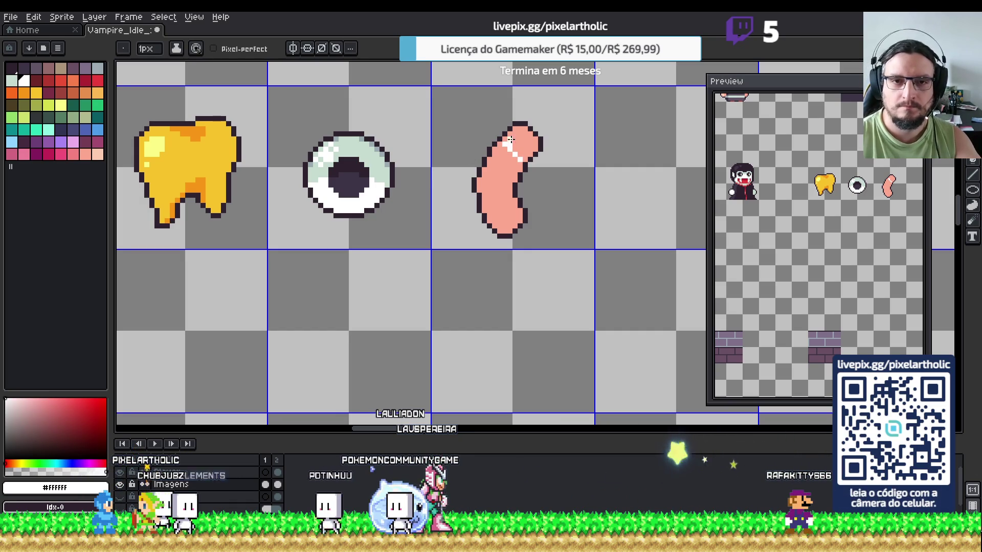
- Paint a white nail on the finger's top end, then choose a darker pink from the palette
{"action": "left_click_drag", "start_coordinate": [518, 137], "coordinate": [529, 148]}
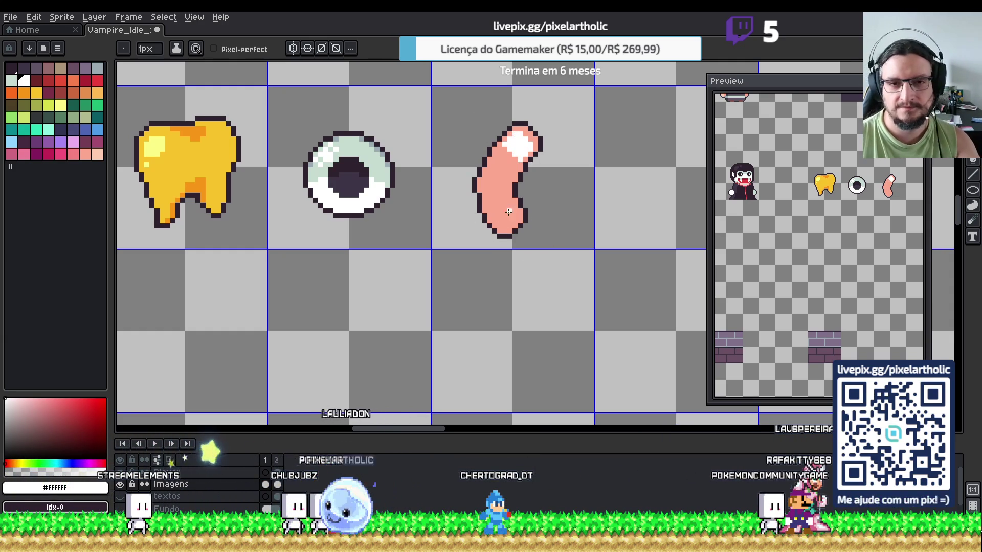
{"action": "key", "text": "i"}
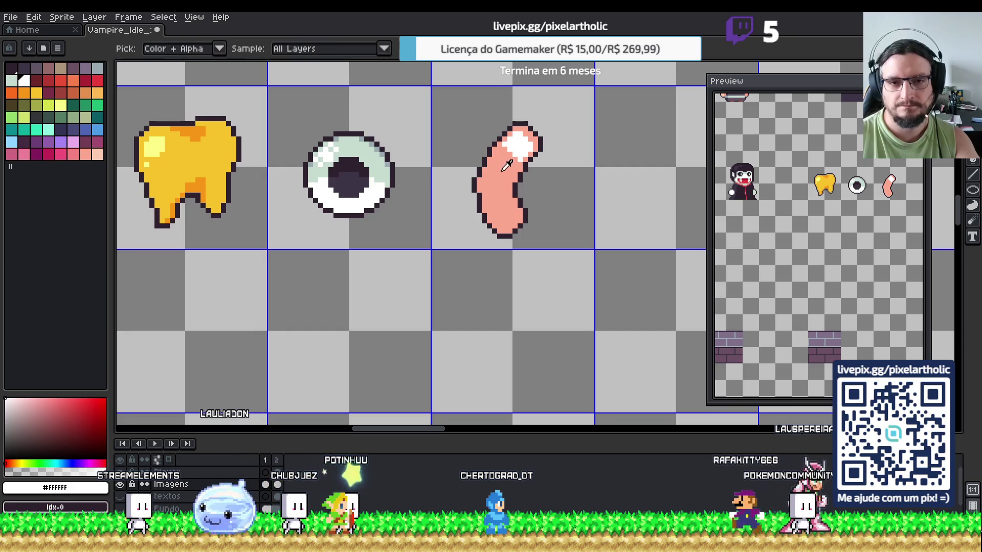
{"action": "left_click", "coordinate": [506, 172]}
{"action": "key", "text": "b"}
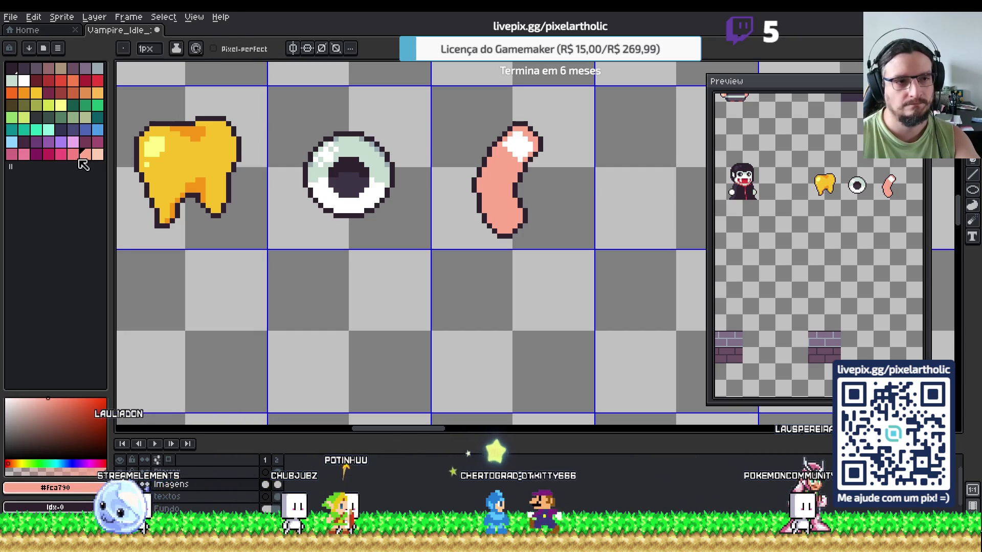
{"action": "left_click", "coordinate": [73, 154]}
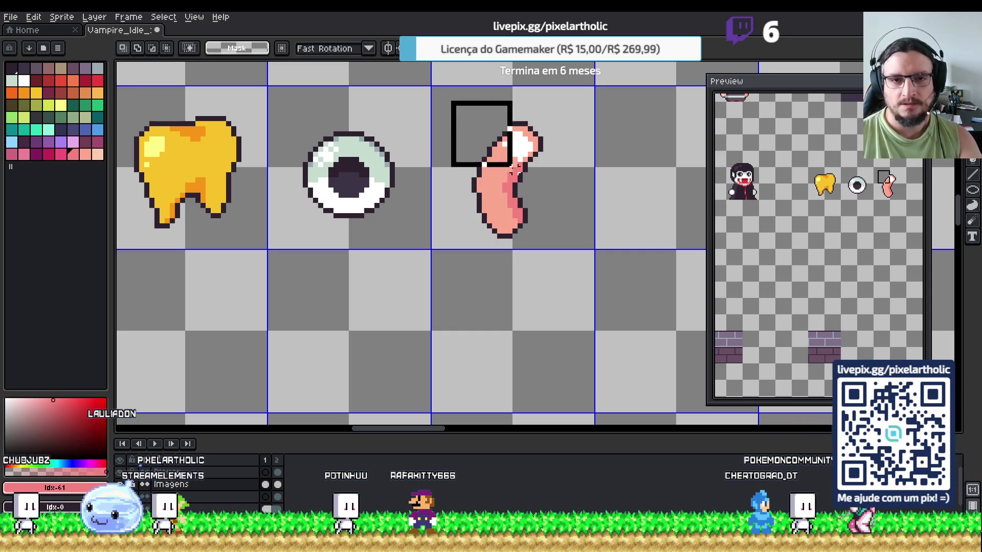
- Delete the old finger and draw a dark circle outline in the empty cell
{"action": "left_click_drag", "start_coordinate": [571, 252], "coordinate": [573, 253]}
{"action": "key", "text": "Delete"}
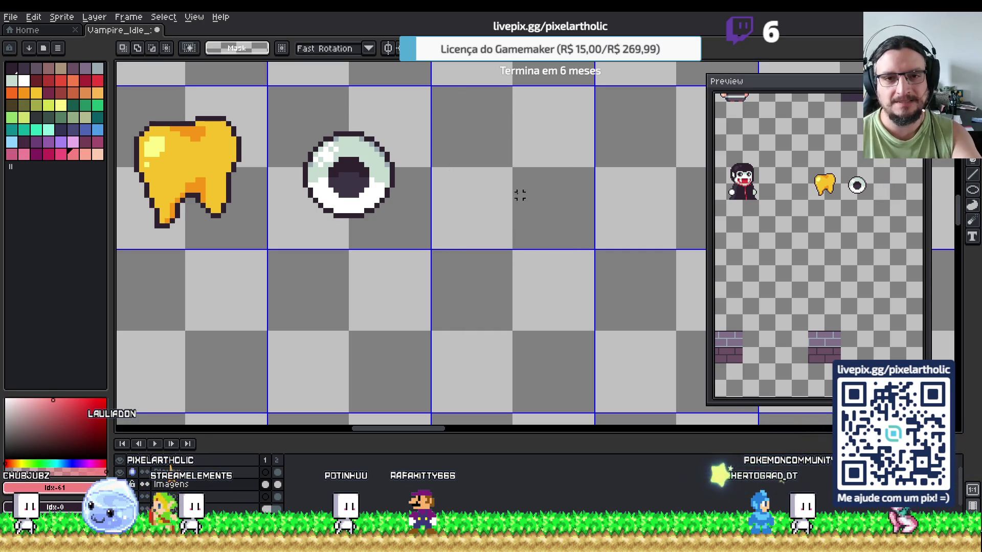
{"action": "left_click", "coordinate": [394, 171], "text": "alt"}
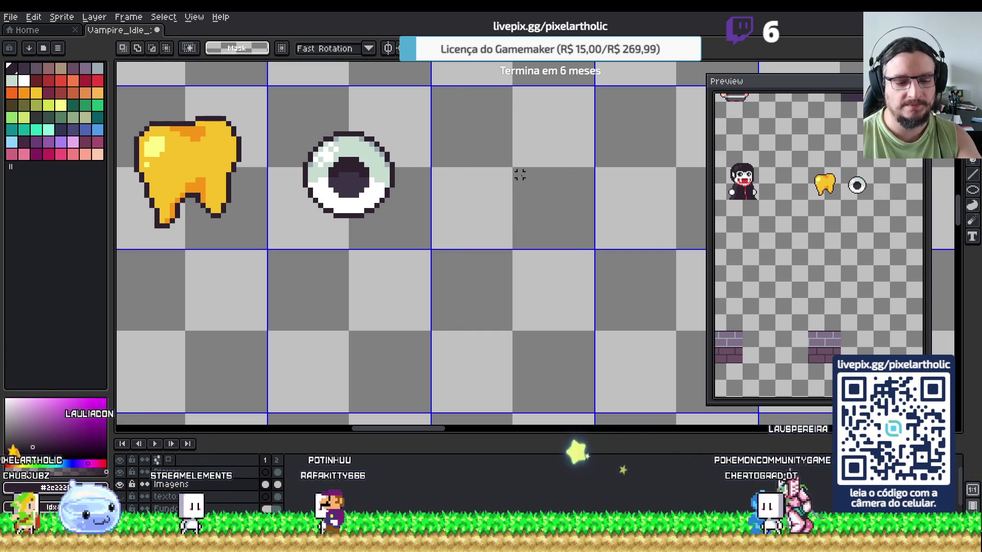
{"action": "key", "text": "b"}
{"action": "left_click_drag", "start_coordinate": [493, 138], "coordinate": [533, 183]}
{"action": "key", "text": "ctrl+z"}
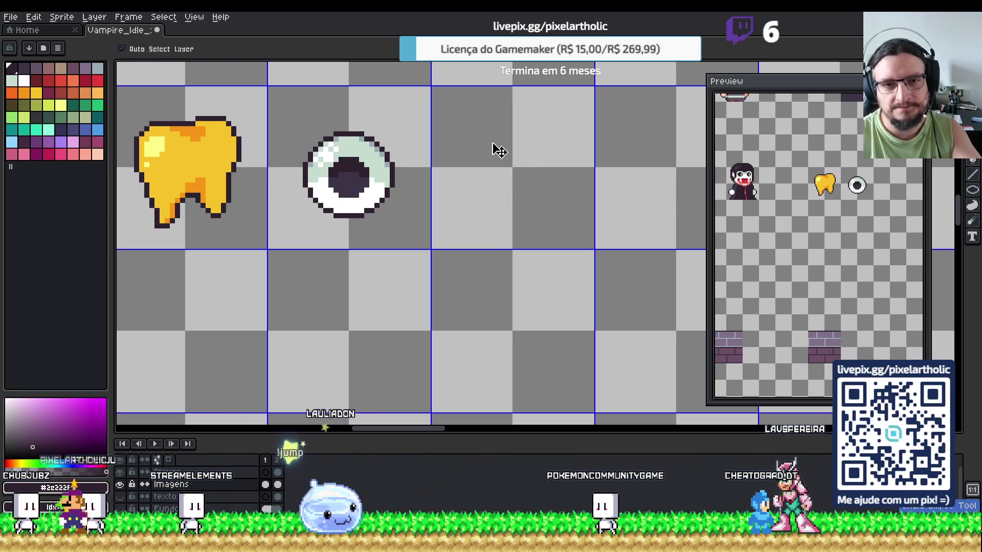
{"action": "left_click_drag", "start_coordinate": [484, 134], "coordinate": [545, 189]}
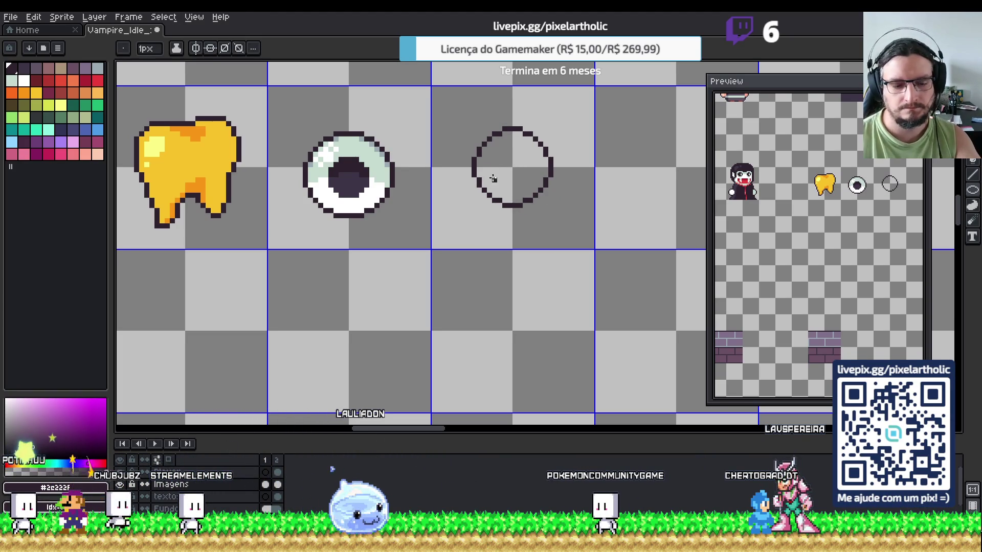
- Centre the circle, draw mirrored sides down from it, and fill the fingertip salmon
{"action": "key", "text": "v"}
{"action": "left_click_drag", "start_coordinate": [483, 127], "coordinate": [554, 189]}
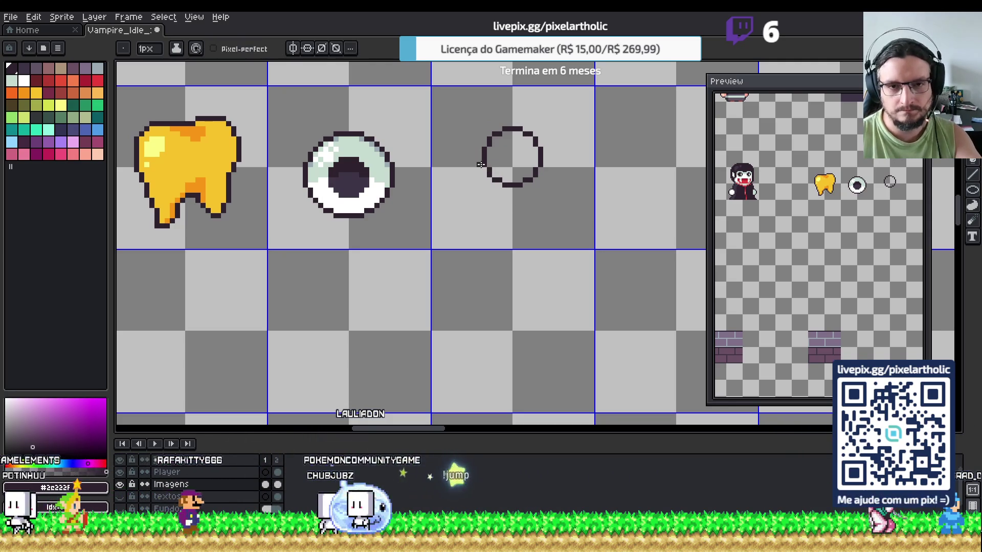
{"action": "key", "text": "b"}
{"action": "key", "text": "v"}
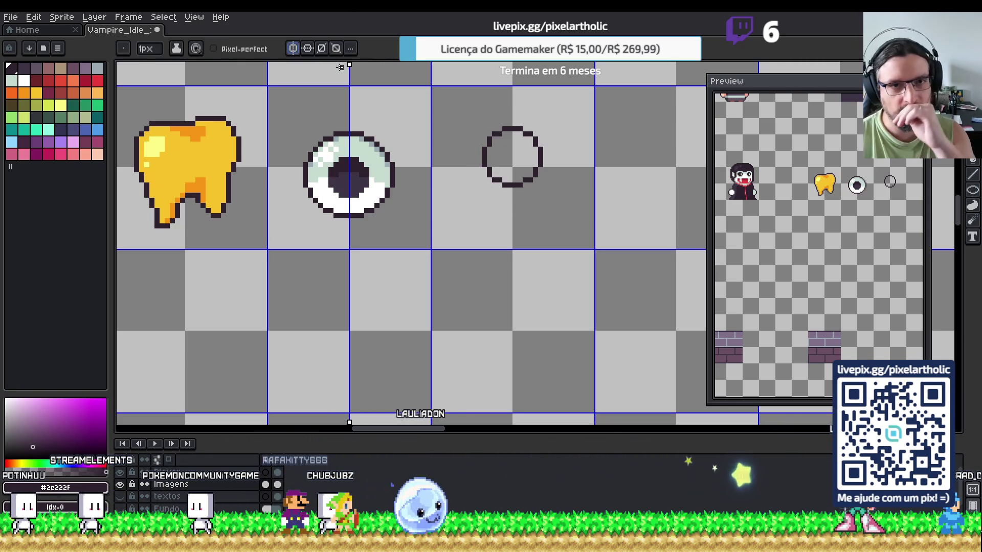
{"action": "left_click_drag", "start_coordinate": [350, 63], "coordinate": [512, 64]}
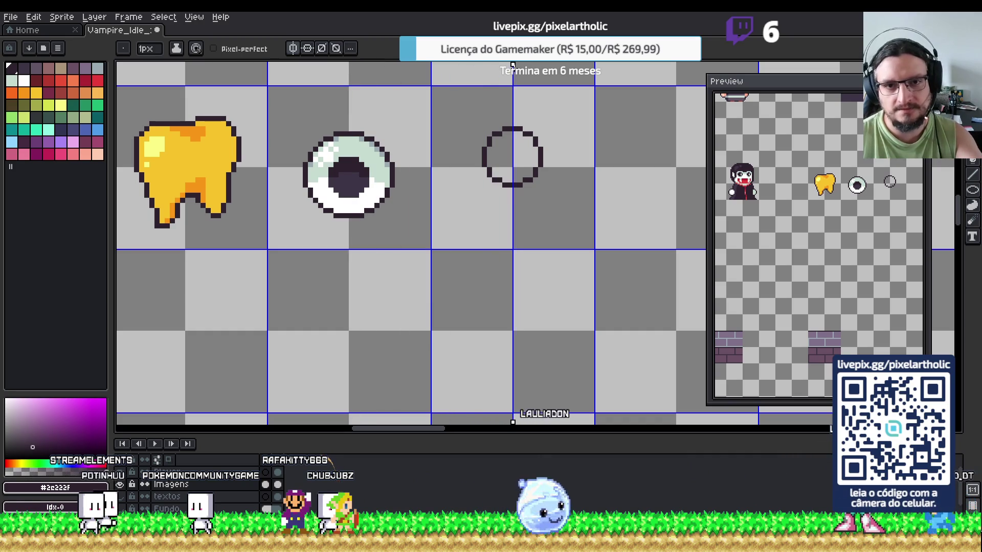
{"action": "mouse_move", "coordinate": [482, 151]}
{"action": "left_mouse_down"}
{"action": "mouse_move", "coordinate": [478, 215]}
{"action": "mouse_move", "coordinate": [515, 227]}
{"action": "left_mouse_up"}
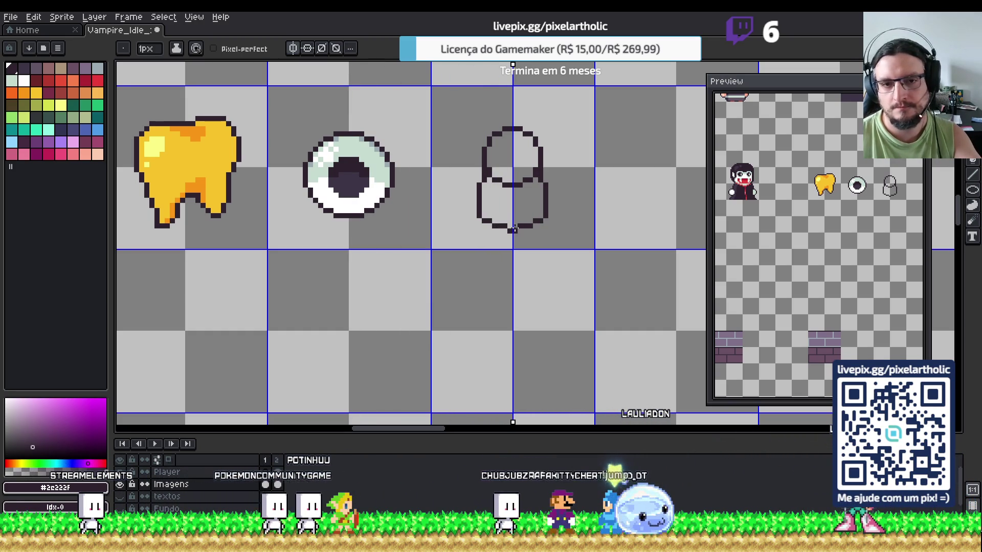
{"action": "left_click", "coordinate": [85, 154]}
{"action": "left_click", "coordinate": [502, 182]}
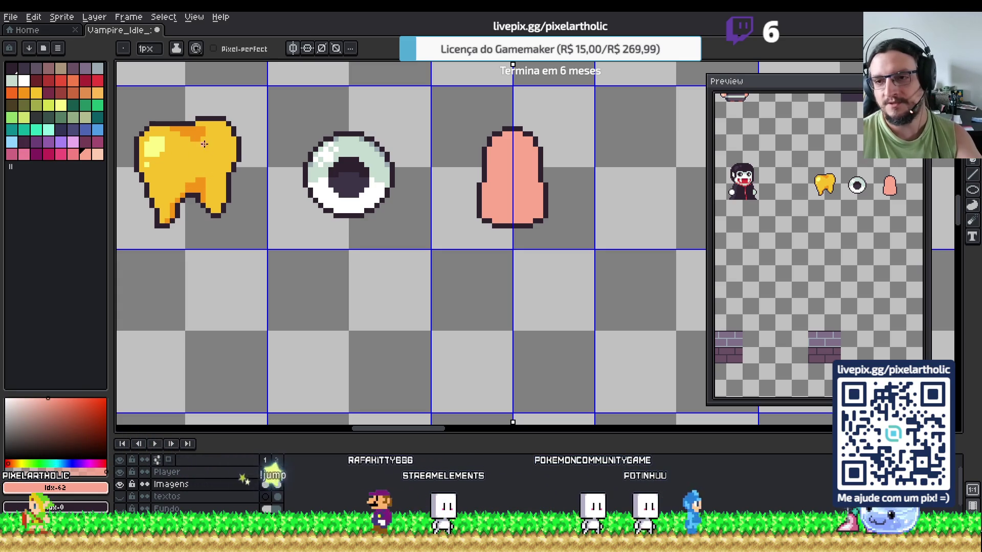
- Paint a white nail across the fingertip's top using white sampled from the eyeball
{"action": "left_click", "coordinate": [353, 206], "text": "alt"}
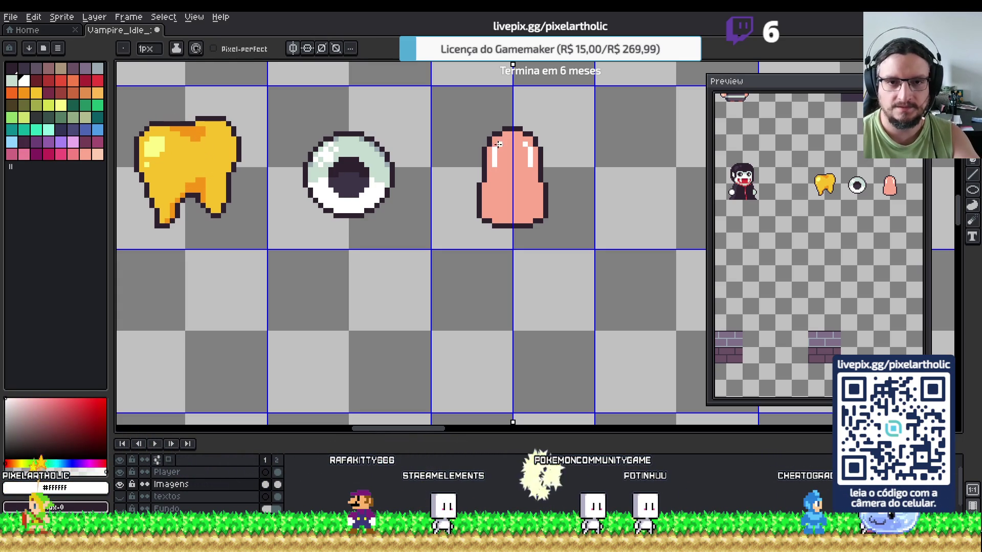
{"action": "left_click_drag", "start_coordinate": [504, 159], "coordinate": [522, 160]}
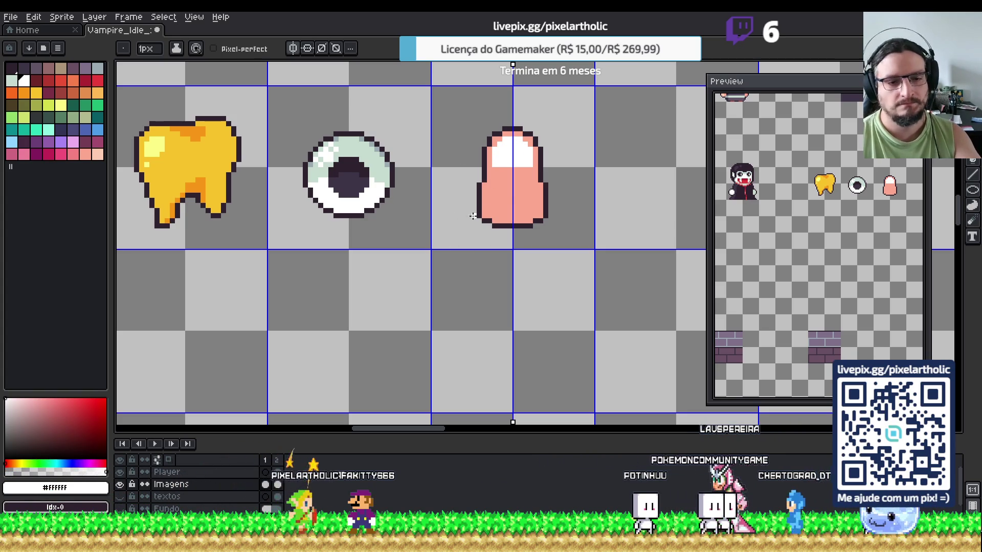
{"action": "left_click", "coordinate": [85, 154]}
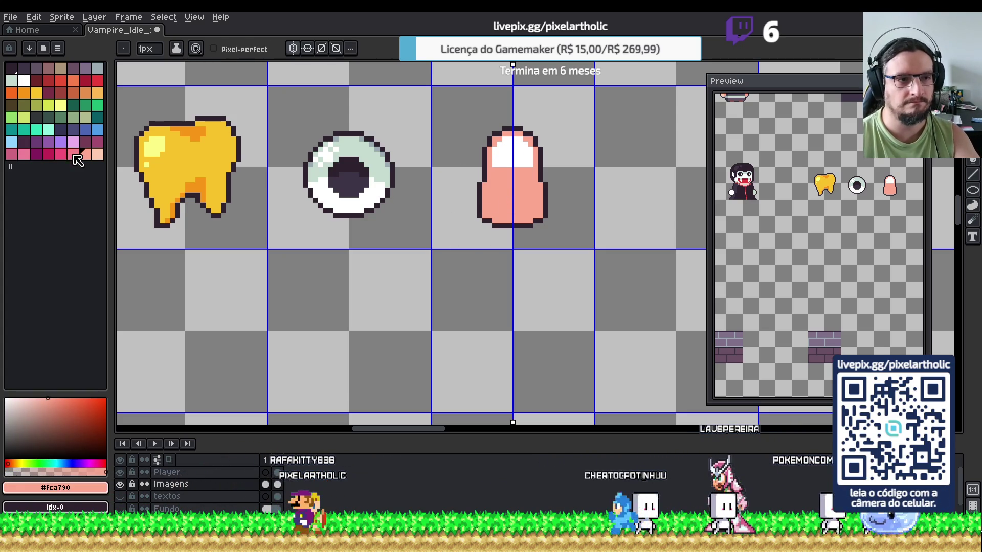
- Draw darker pink wrinkles on the fingertip's lower half, then sample the eyeball's pale grey
{"action": "left_click", "coordinate": [73, 155]}
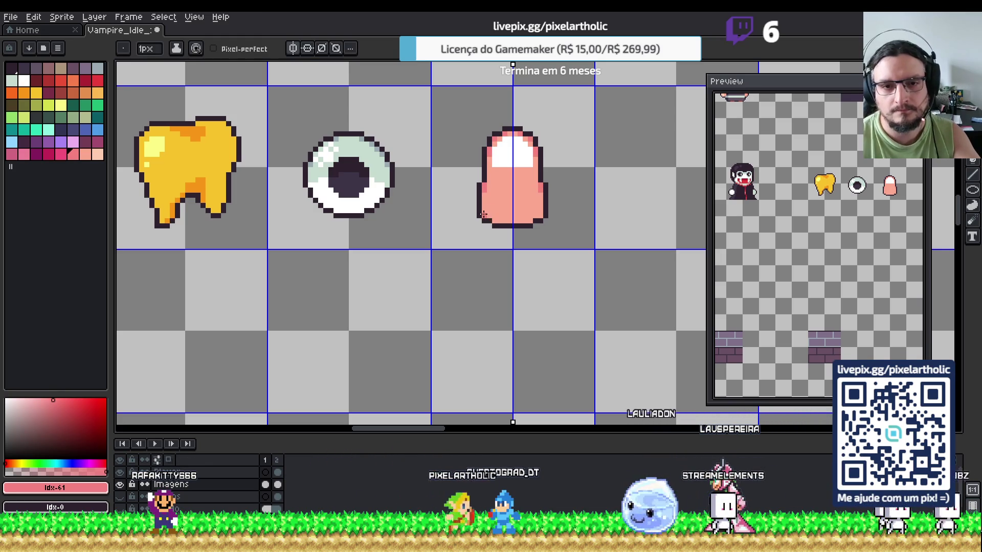
{"action": "left_click_drag", "start_coordinate": [495, 195], "coordinate": [529, 204]}
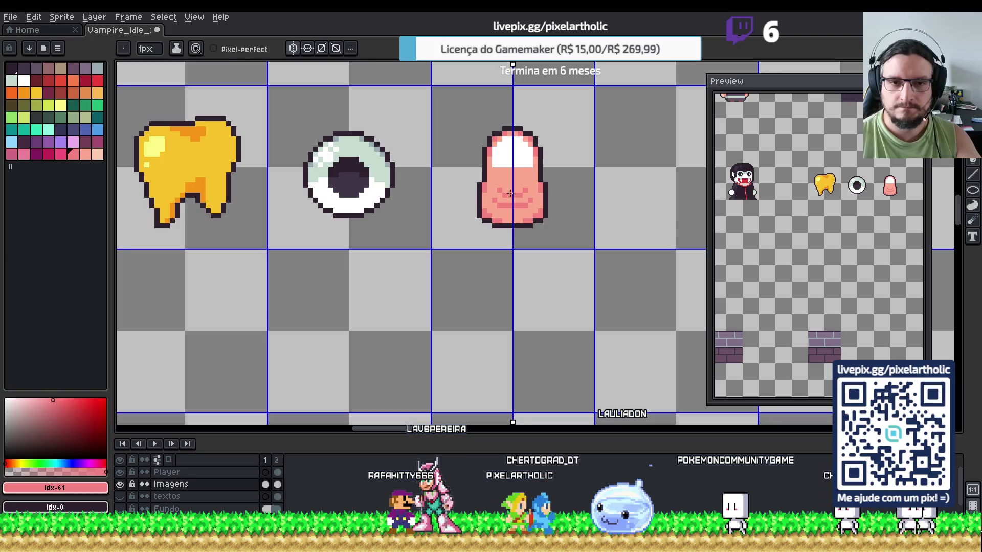
{"action": "key", "text": "i"}
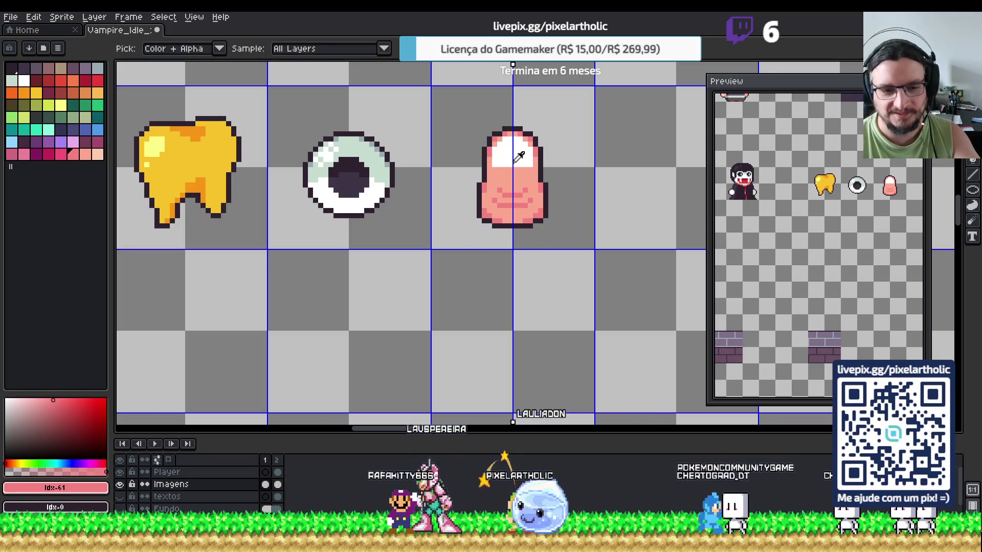
{"action": "left_click", "coordinate": [382, 156]}
{"action": "key", "text": "b"}
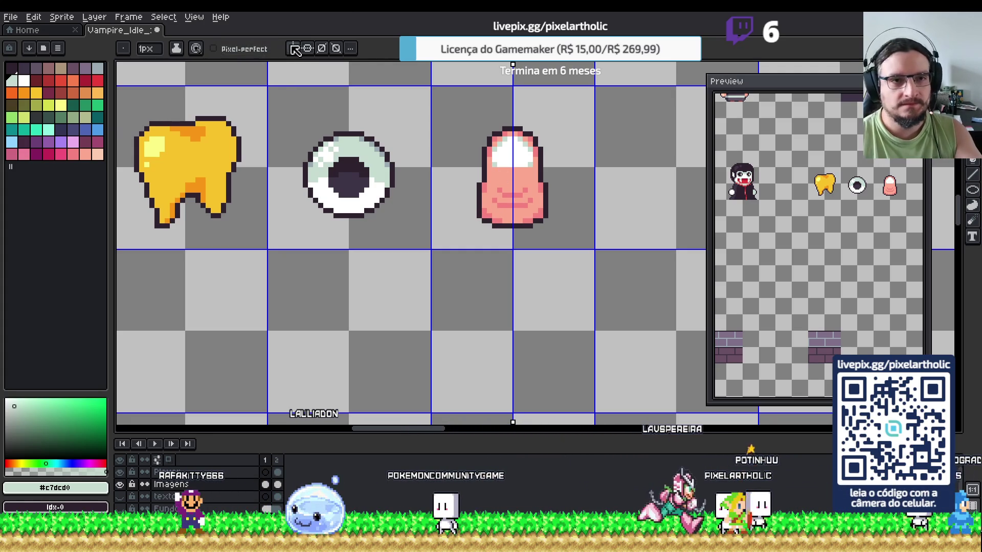
- Duplicate the fingertip into the next cell and slim the copy by shifting its right half left
{"action": "key", "text": "m"}
{"action": "left_click_drag", "start_coordinate": [460, 108], "coordinate": [585, 250]}
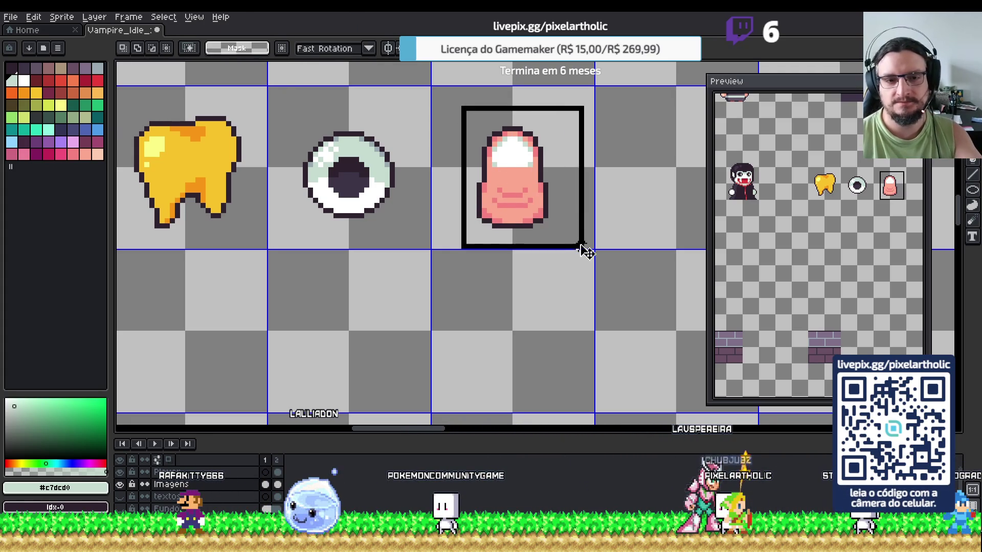
{"action": "left_click_drag", "start_coordinate": [528, 193], "coordinate": [651, 193]}
{"action": "left_click_drag", "start_coordinate": [456, 126], "coordinate": [486, 184]}
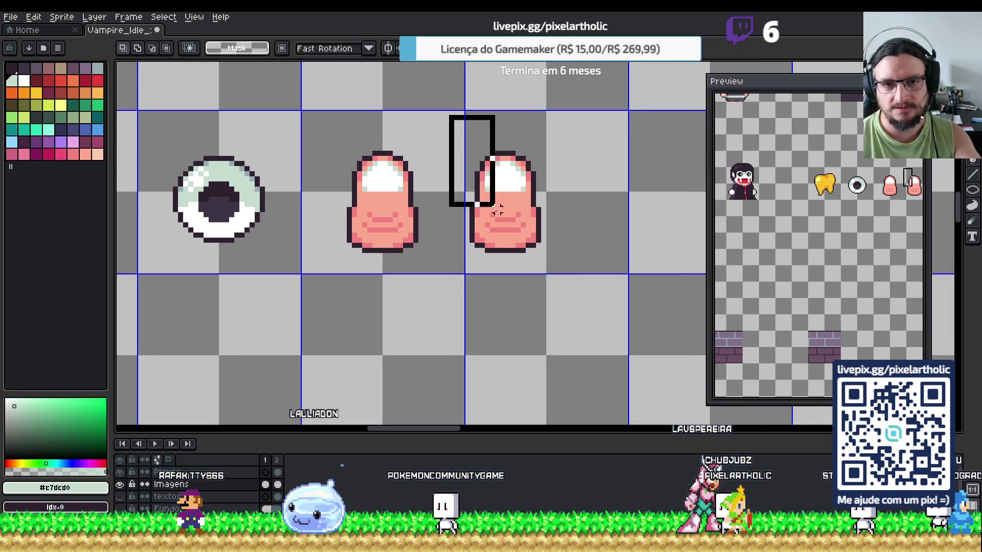
{"action": "left_click_drag", "start_coordinate": [497, 265], "coordinate": [504, 268]}
{"action": "left_click", "coordinate": [557, 248]}
{"action": "mouse_move", "coordinate": [570, 271]}
{"action": "left_mouse_down"}
{"action": "mouse_move", "coordinate": [519, 149]}
{"action": "mouse_move", "coordinate": [508, 143]}
{"action": "mouse_move", "coordinate": [516, 163]}
{"action": "left_mouse_up"}
{"action": "left_click", "coordinate": [580, 149]}
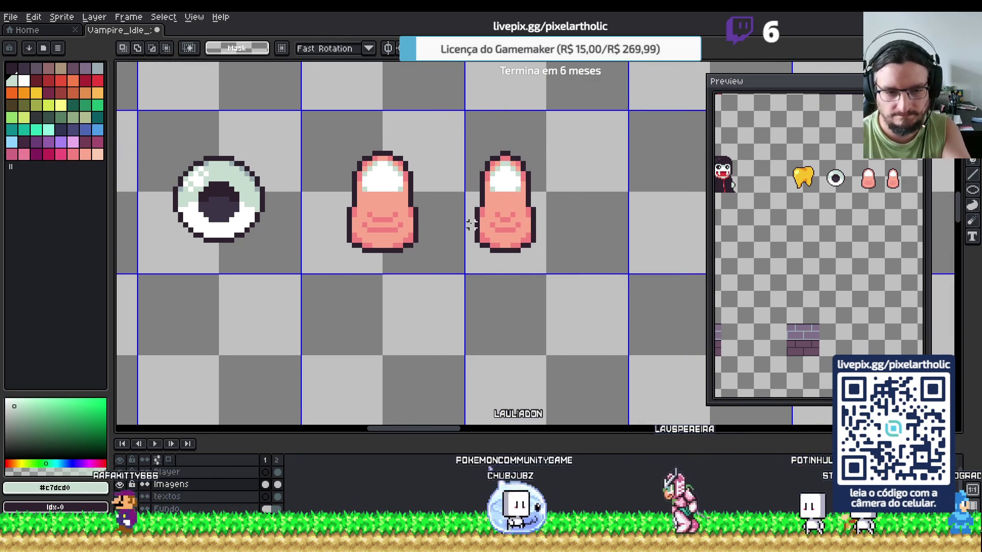
{"action": "left_click_drag", "start_coordinate": [468, 194], "coordinate": [539, 278]}
{"action": "left_click_drag", "start_coordinate": [486, 239], "coordinate": [539, 272]}
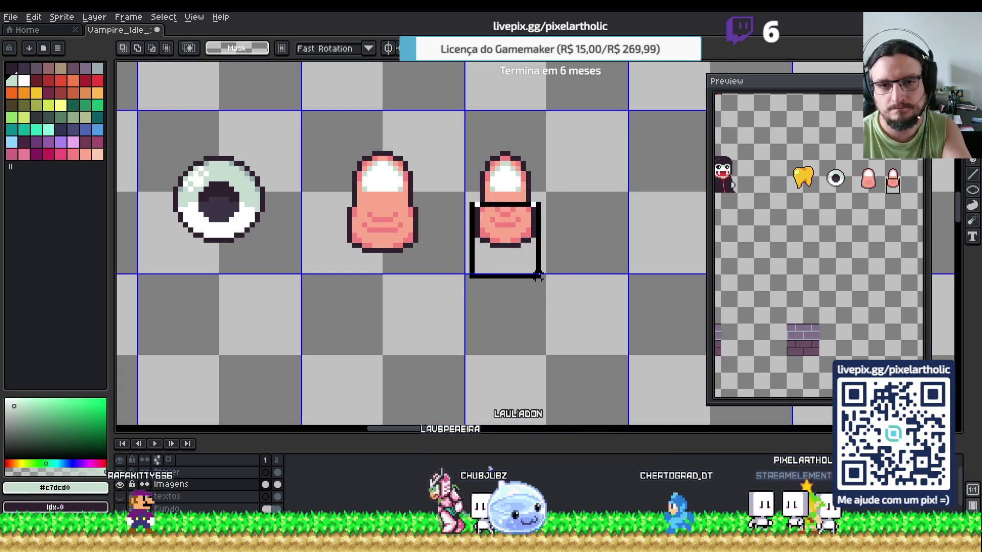
{"action": "key", "text": "Up"}
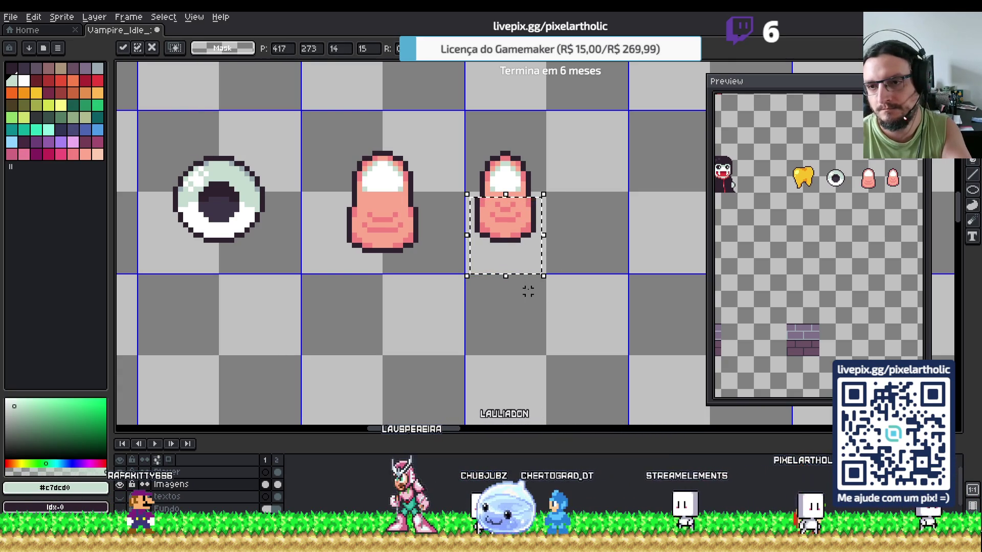
{"action": "key", "text": "ctrl+z"}
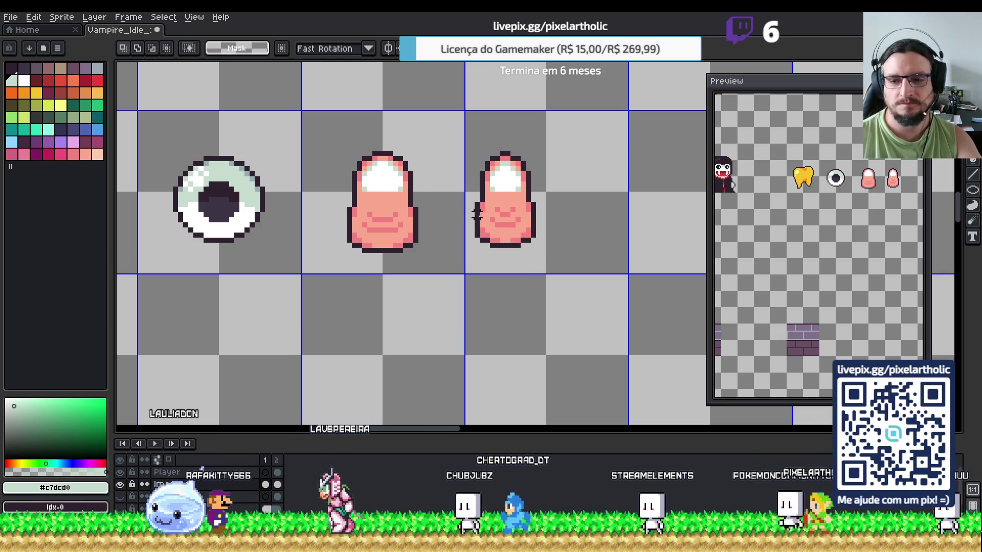
- Add a deeper pink crease to the first fingertip
{"action": "key", "text": "i"}
{"action": "left_click", "coordinate": [364, 191]}
{"action": "key", "text": "b"}
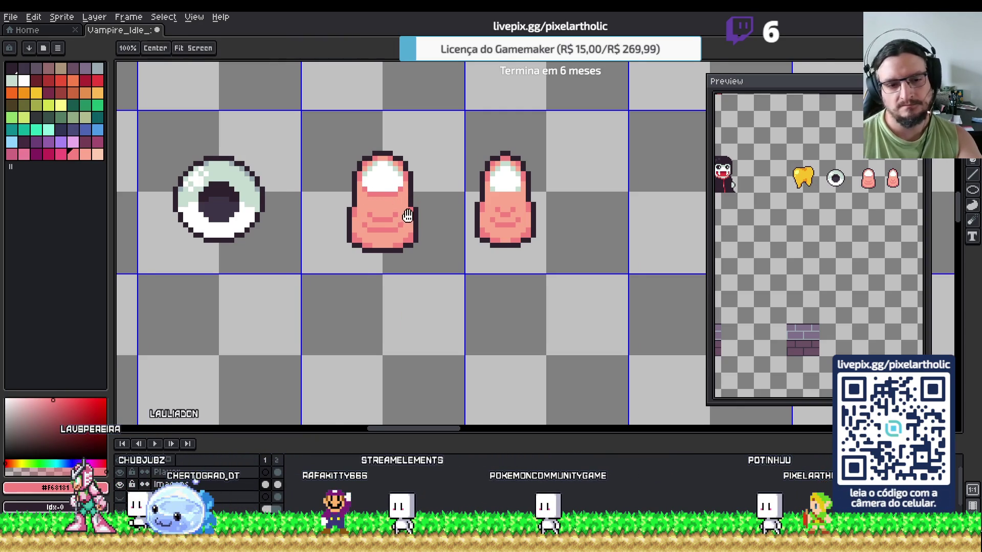
{"action": "left_click_drag", "start_coordinate": [409, 215], "coordinate": [443, 222]}
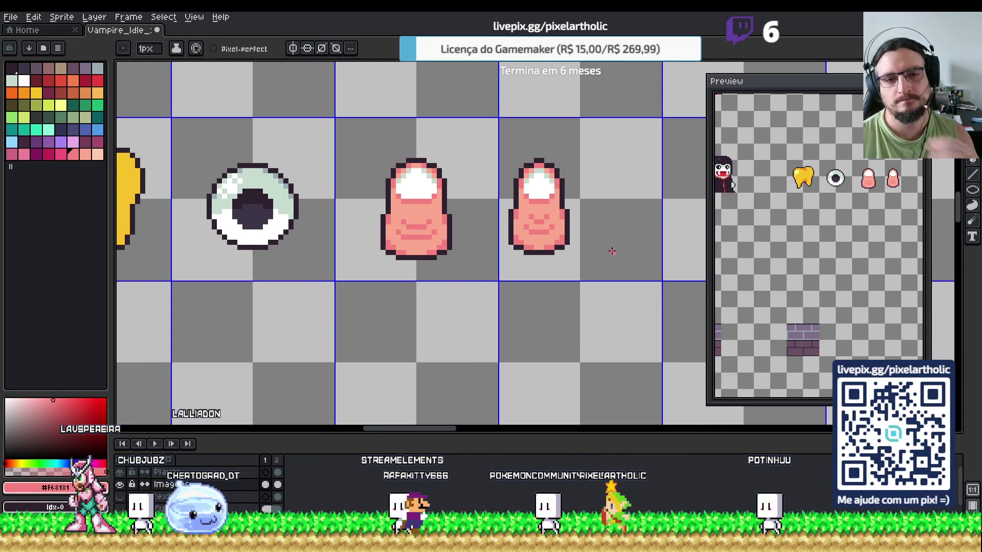
{"action": "left_click", "coordinate": [60, 154]}
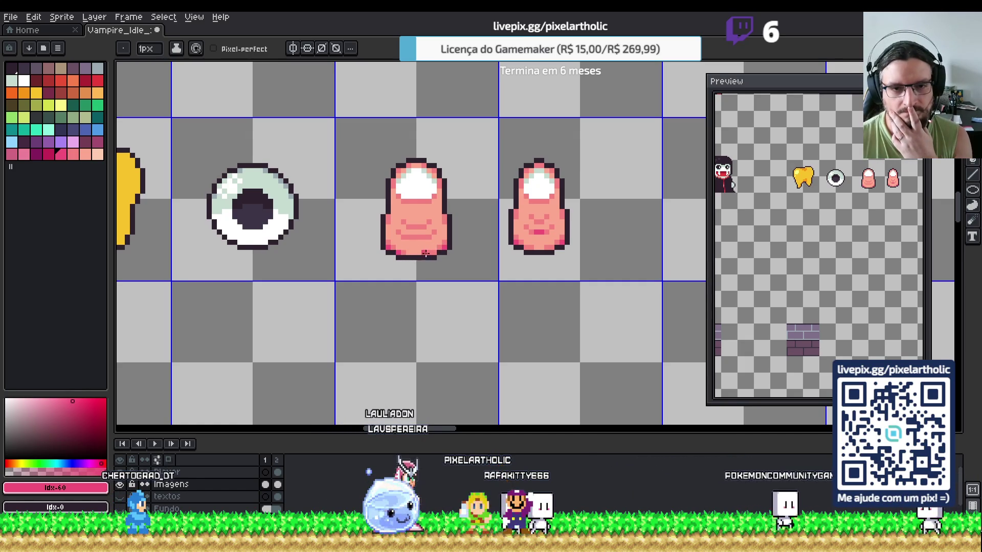
{"action": "left_click_drag", "start_coordinate": [410, 237], "coordinate": [421, 238]}
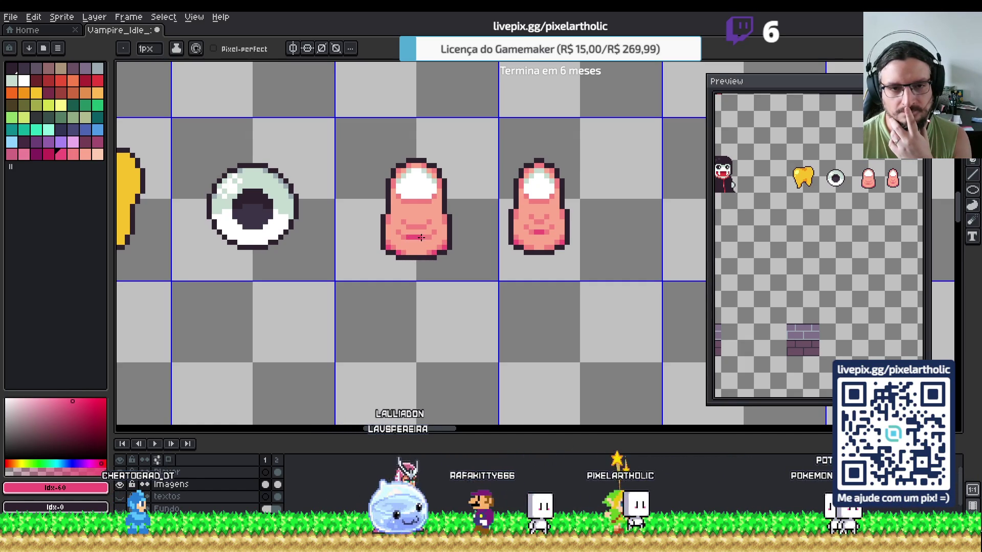
{"action": "key", "text": "v"}
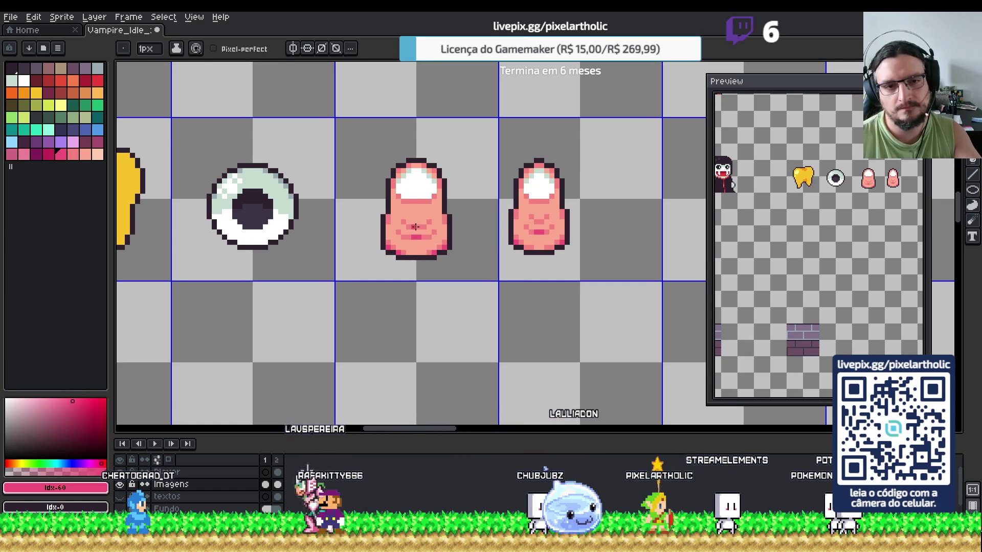
{"action": "key", "text": "i"}
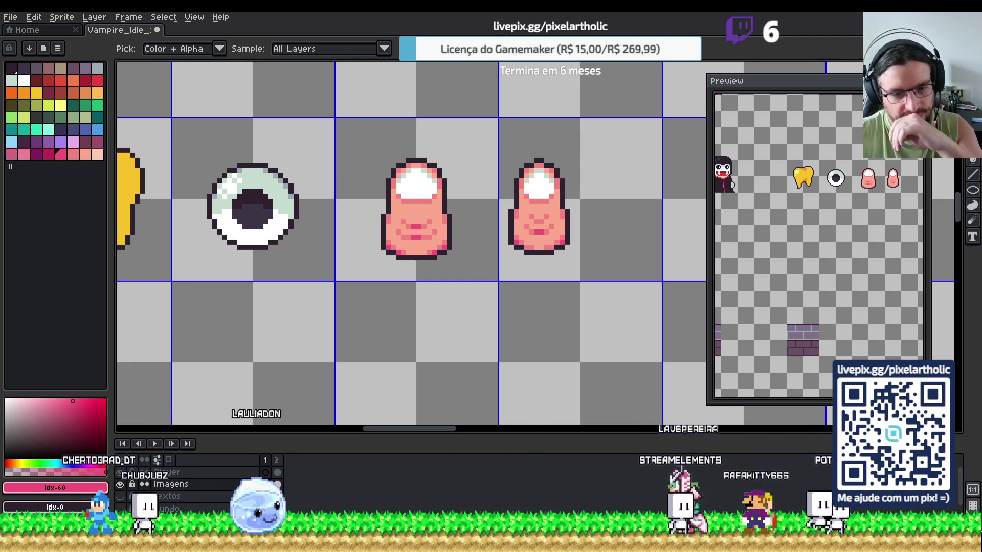
- Briefly select the left fingertip, then bring the tooth and eyeball into view
{"action": "scroll", "coordinate": [450, 247], "scroll_direction": "down", "scroll_amount": 4}
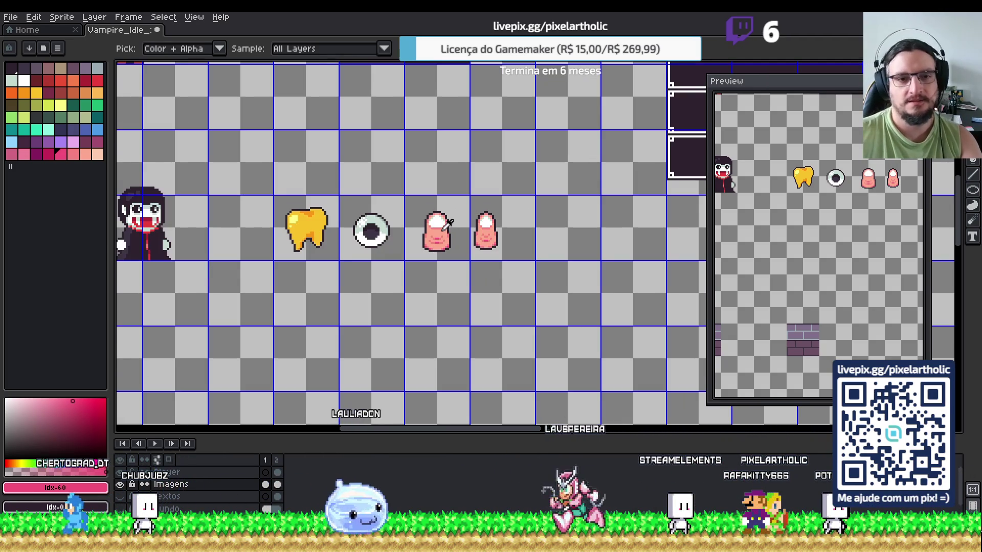
{"action": "scroll", "coordinate": [447, 226], "scroll_direction": "up", "scroll_amount": 2}
{"action": "key", "text": "m"}
{"action": "left_click_drag", "start_coordinate": [383, 177], "coordinate": [473, 300]}
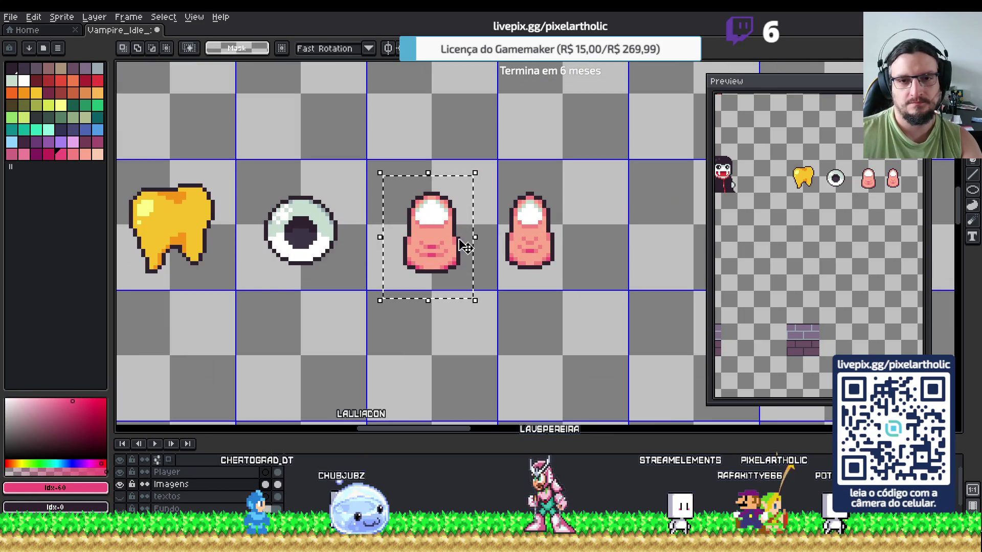
{"action": "left_click", "coordinate": [456, 186]}
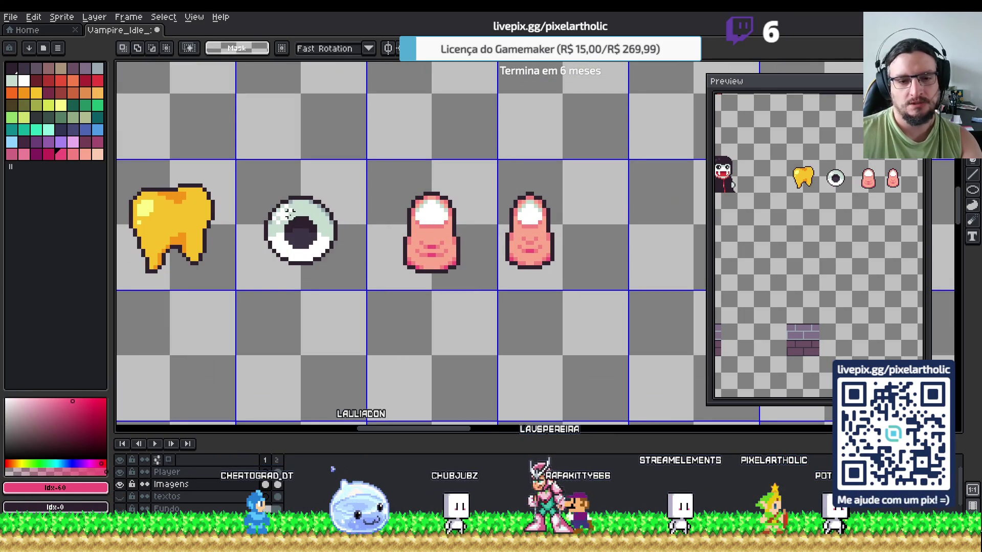
{"action": "left_click_drag", "start_coordinate": [289, 215], "coordinate": [432, 237]}
{"action": "scroll", "coordinate": [432, 238], "scroll_direction": "up", "scroll_amount": 2}
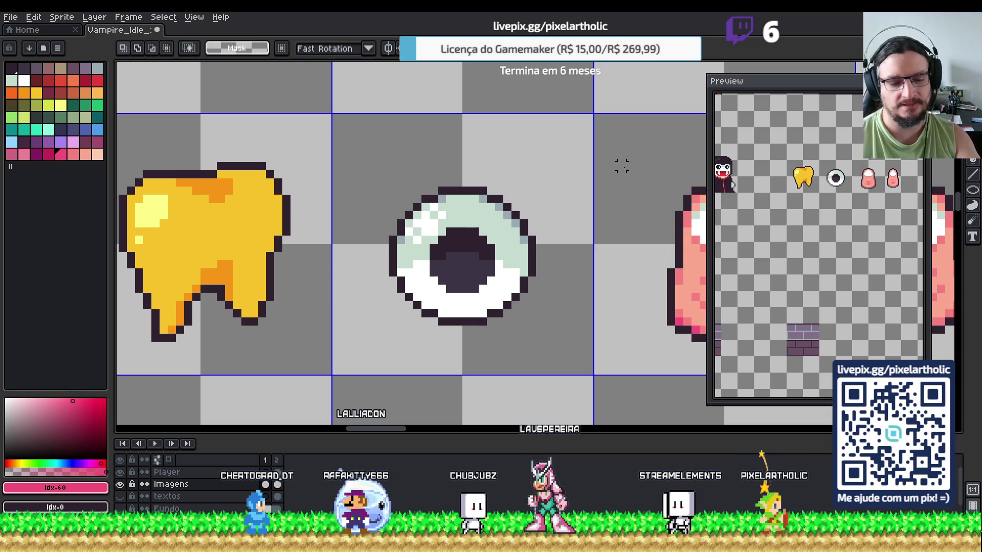
{"action": "scroll", "coordinate": [629, 199], "scroll_direction": "down", "scroll_amount": 1}
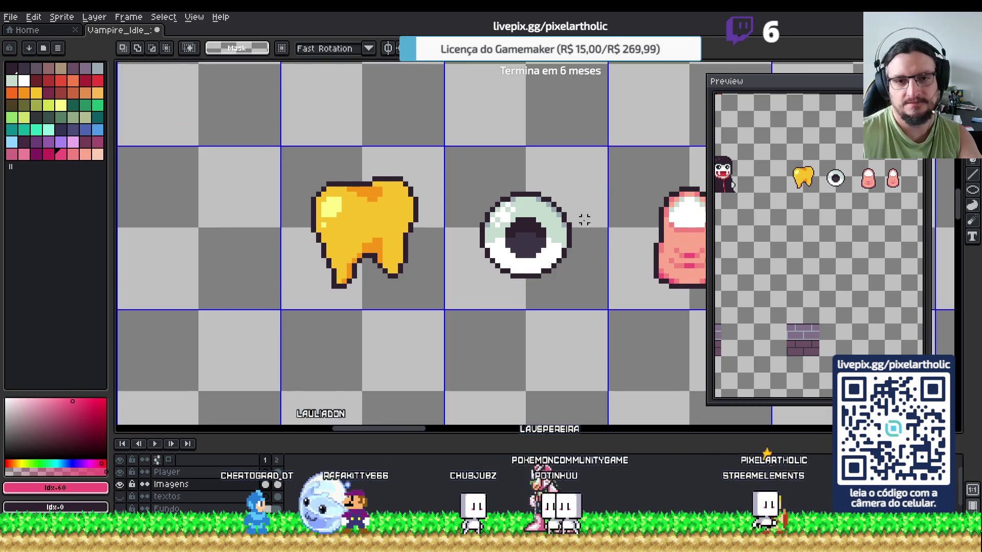
- Copy the eyeball into the cell below and turn on vertical mirror drawing
{"action": "key", "text": "ctrl+c"}
{"action": "key", "text": "ctrl+v"}
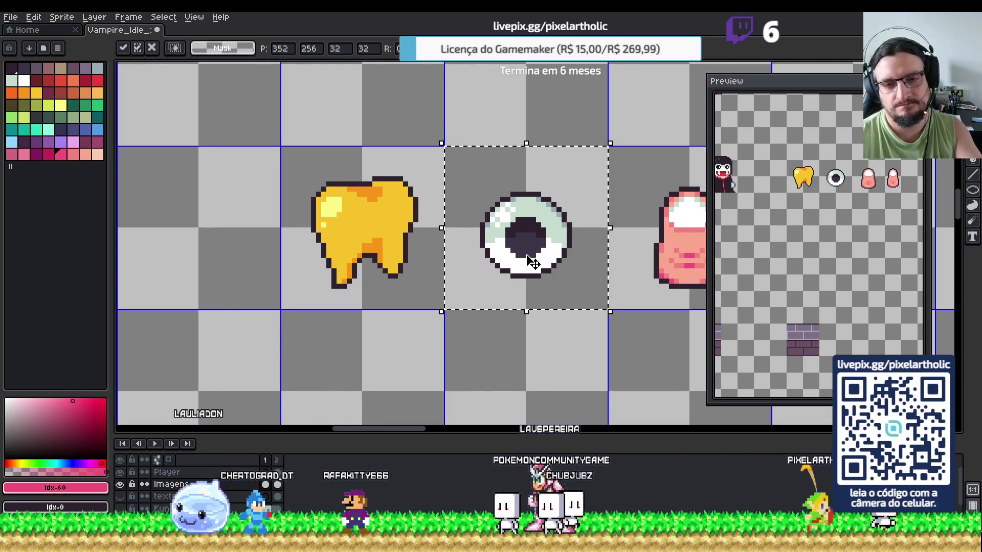
{"action": "key", "text": "shift+Down"}
{"action": "key", "text": "ctrl+d"}
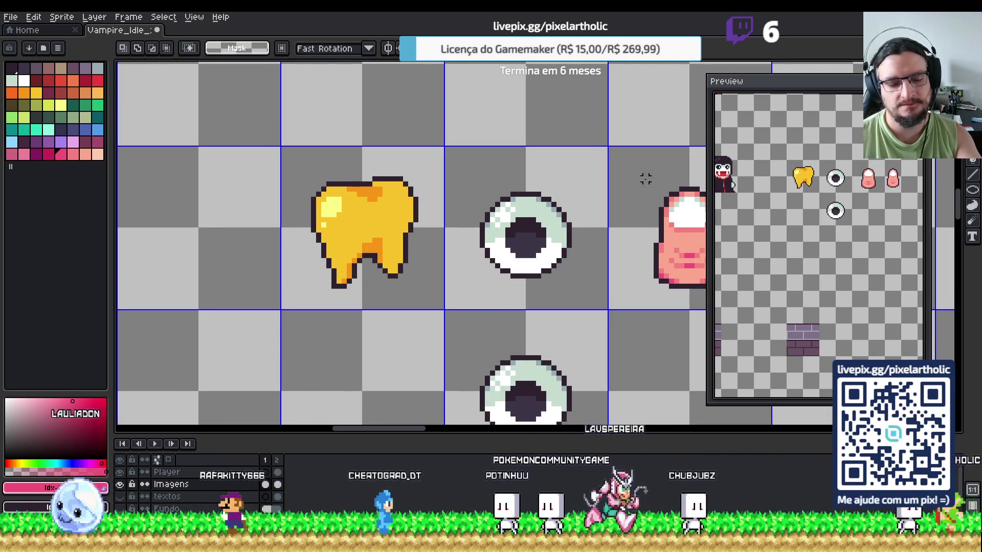
{"action": "left_click", "coordinate": [292, 48]}
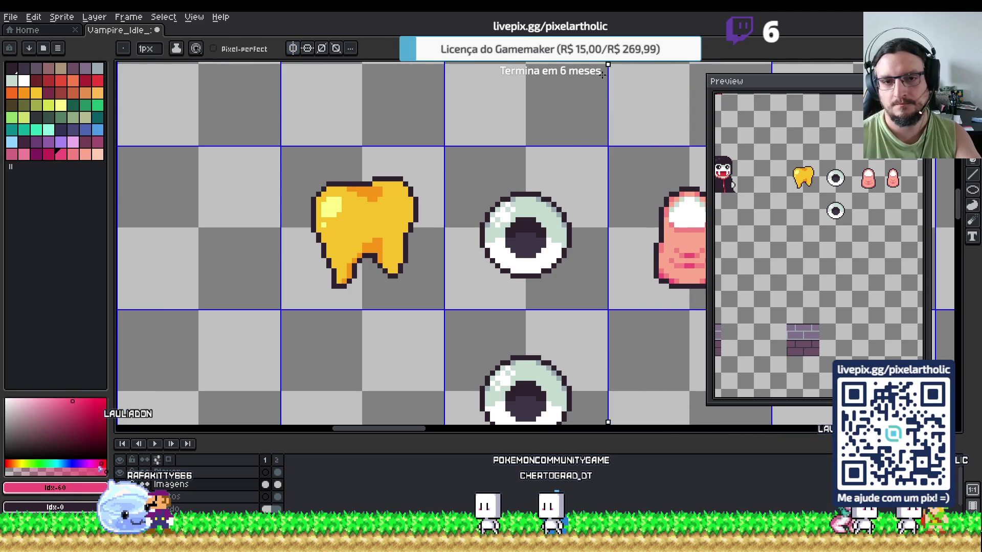
- Centre the mirror axis on the eyeball and paint mirrored red pixels beside the pupil
{"action": "left_click_drag", "start_coordinate": [526, 78], "coordinate": [523, 77]}
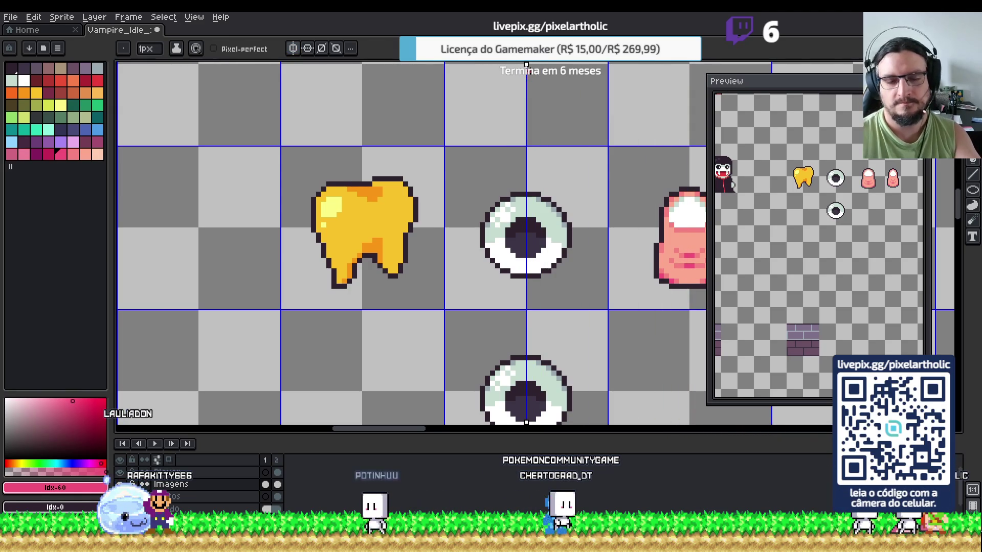
{"action": "scroll", "coordinate": [534, 182], "scroll_direction": "up", "scroll_amount": 2}
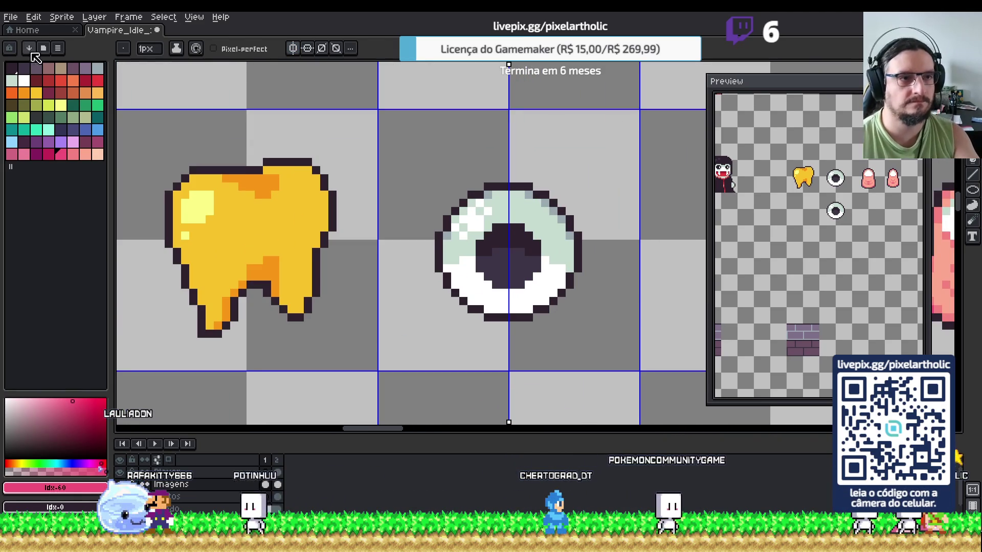
{"action": "left_click", "coordinate": [97, 81]}
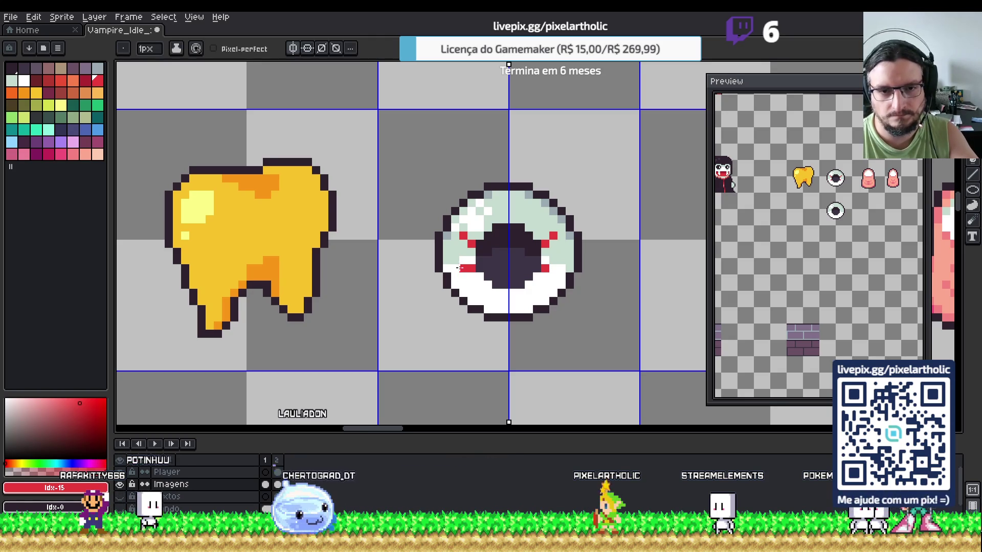
{"action": "left_click", "coordinate": [455, 260]}
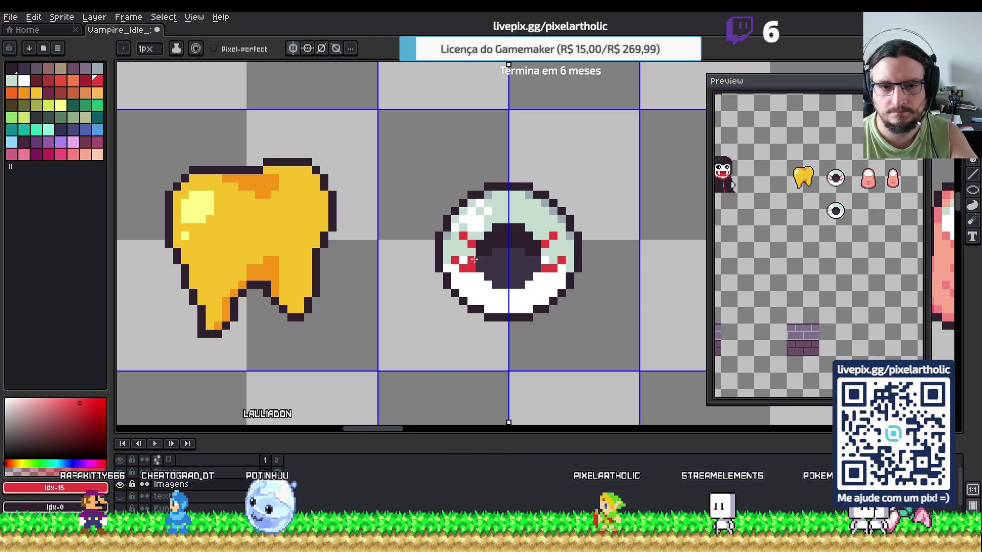
{"action": "left_click", "coordinate": [487, 223]}
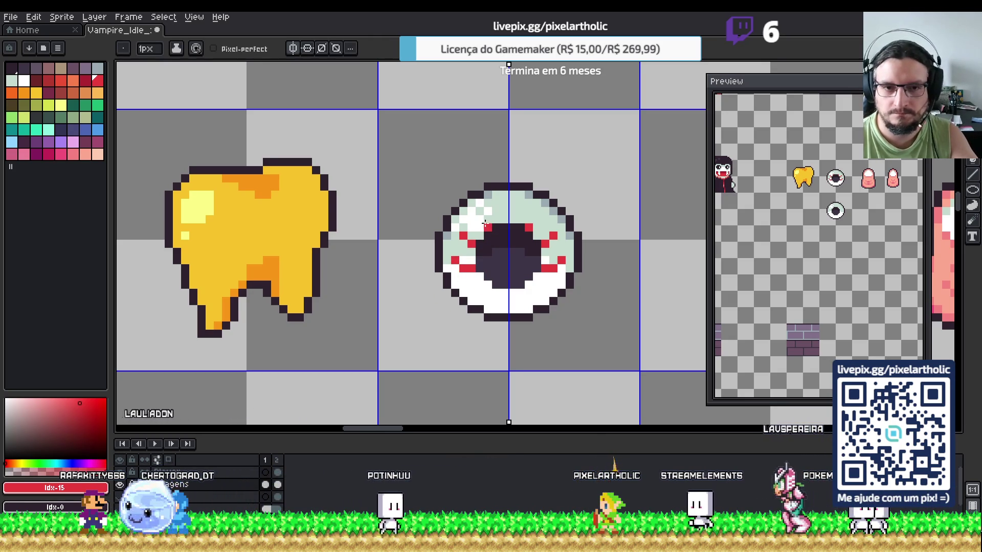
- Try darker red streaks on both sides of the eye, then remove them
{"action": "key", "text": "v"}
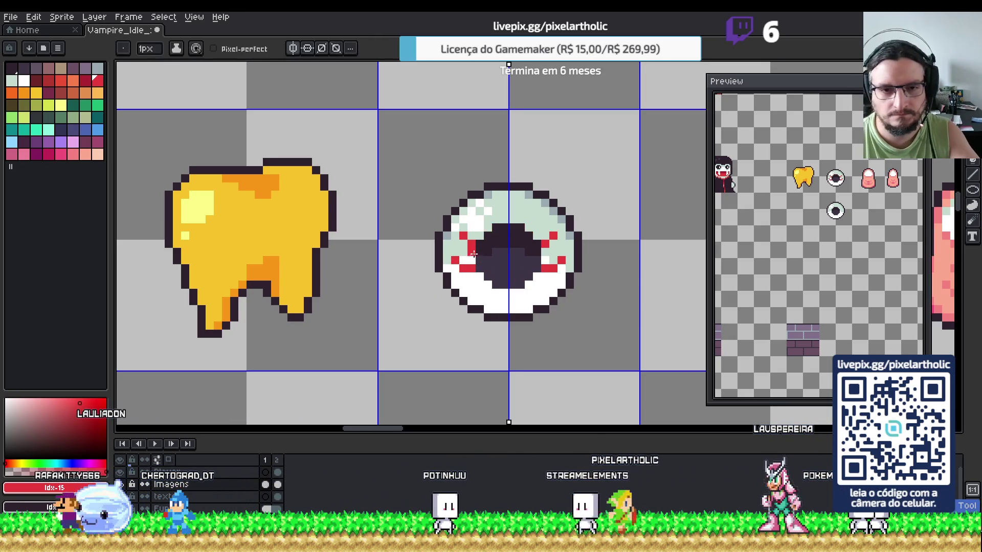
{"action": "left_click", "coordinate": [86, 84]}
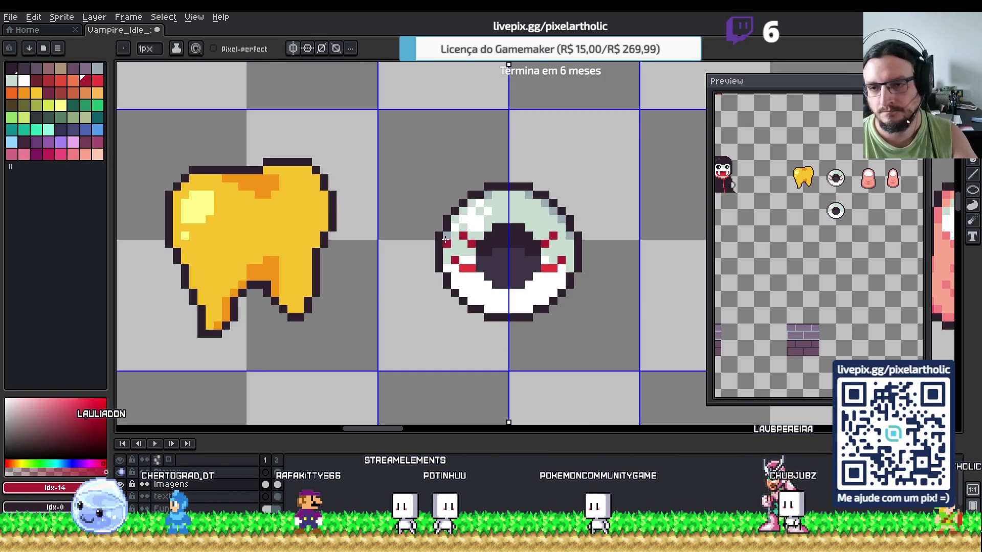
{"action": "key", "text": "b"}
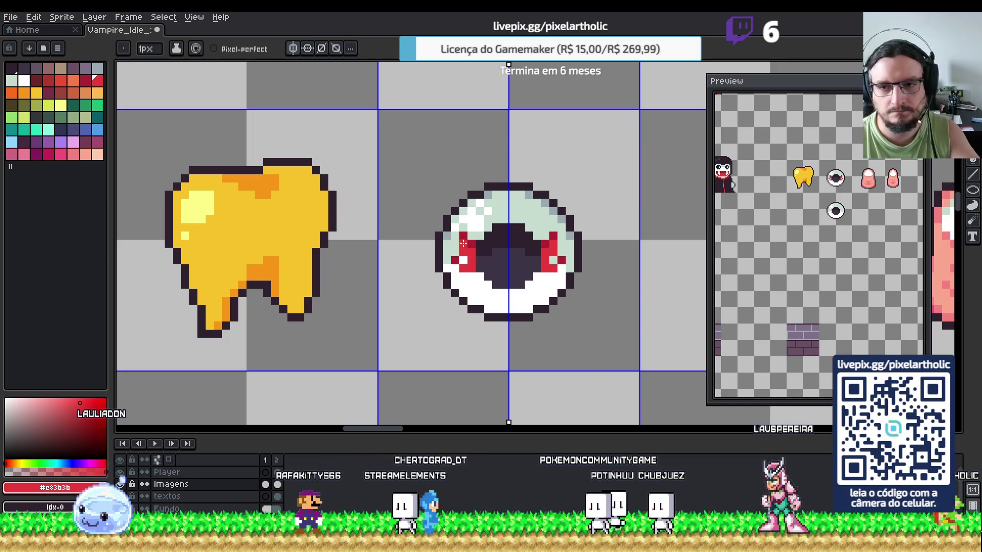
{"action": "left_click_drag", "start_coordinate": [463, 253], "coordinate": [462, 243]}
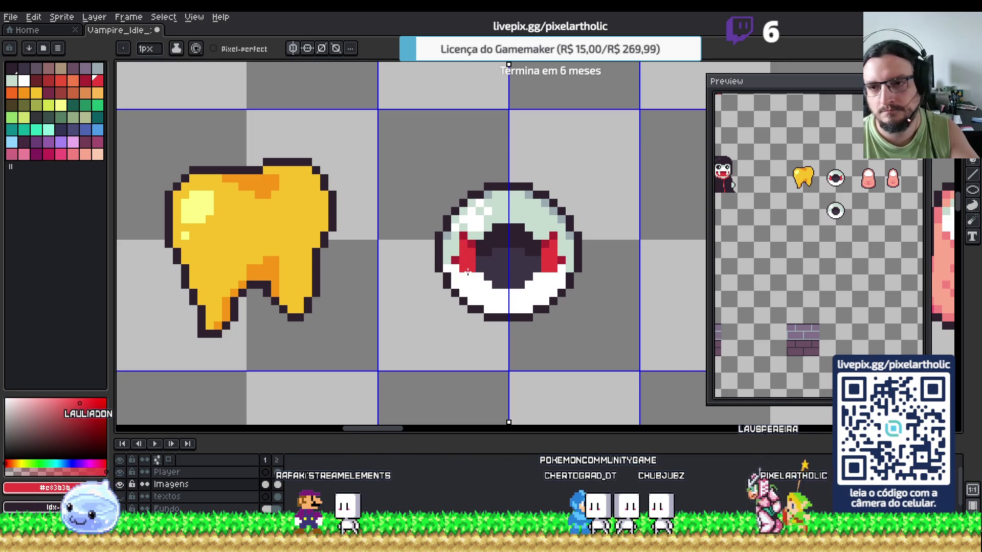
{"action": "key", "text": "v"}
{"action": "key", "text": "ctrl+y"}
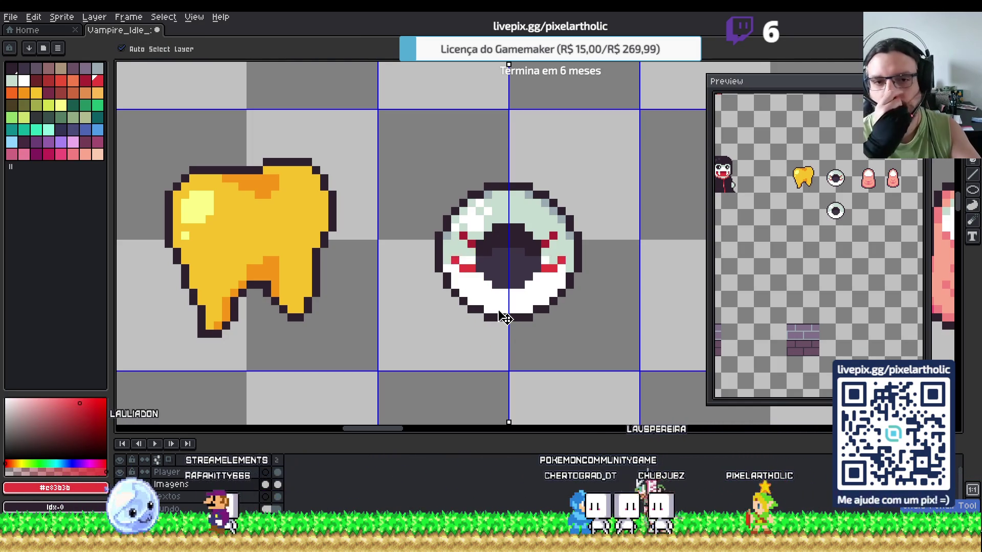
{"action": "key", "text": "ctrl+y"}
{"action": "key", "text": "b"}
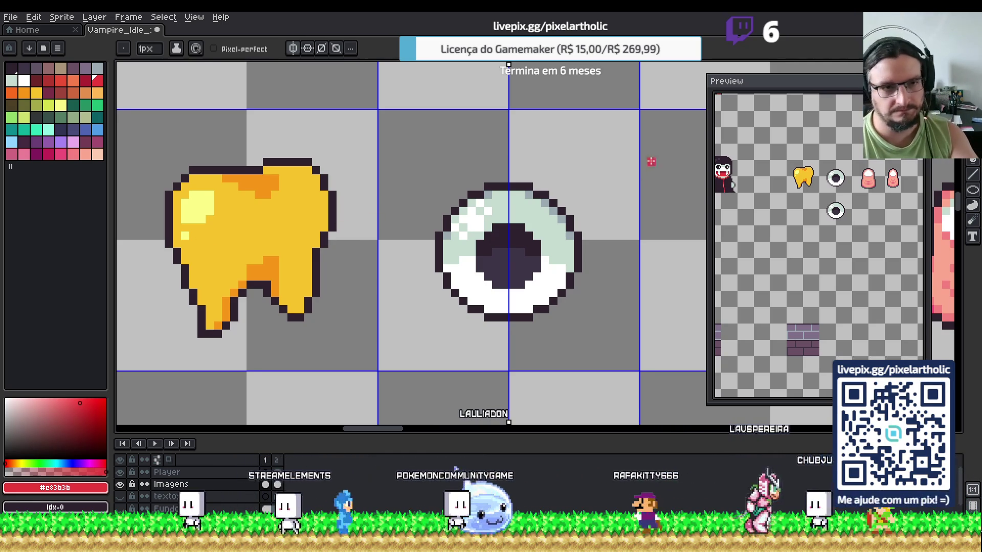
- Paint a two-tone green iris around the pupil using light and dark green swatches
{"action": "left_click", "coordinate": [98, 106]}
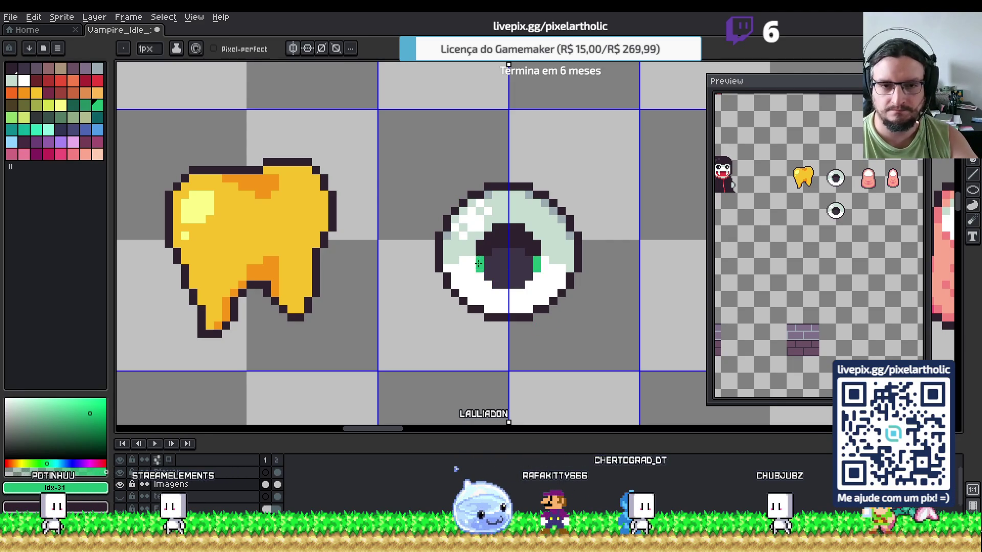
{"action": "left_click_drag", "start_coordinate": [481, 249], "coordinate": [481, 242]}
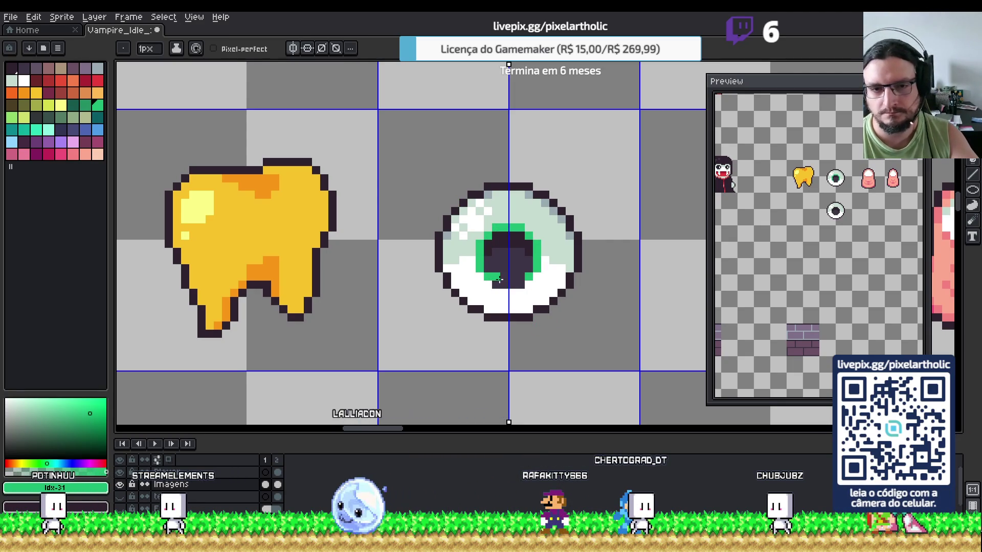
{"action": "left_click", "coordinate": [88, 106]}
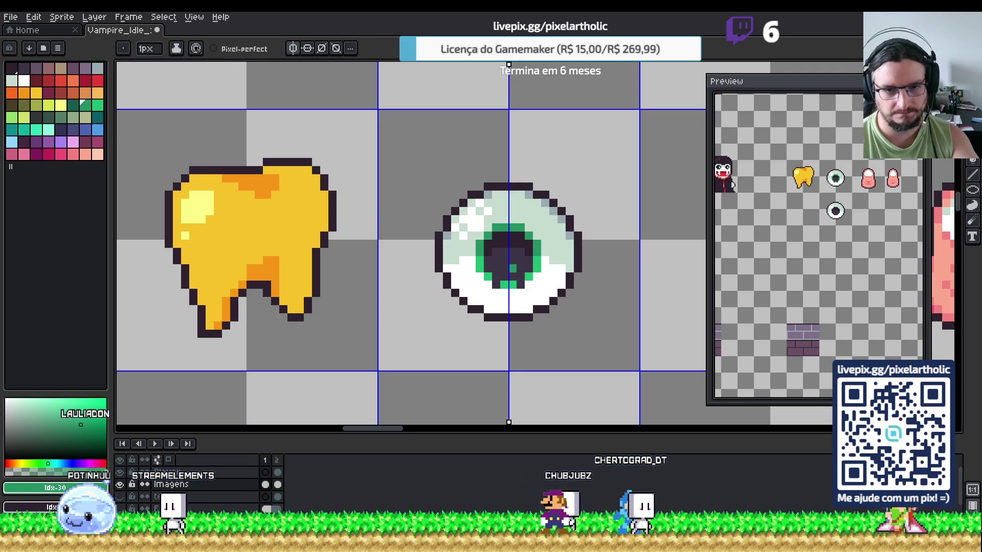
{"action": "mouse_move", "coordinate": [495, 236]}
{"action": "left_mouse_down"}
{"action": "mouse_move", "coordinate": [523, 236]}
{"action": "mouse_move", "coordinate": [488, 272]}
{"action": "mouse_move", "coordinate": [528, 272]}
{"action": "mouse_move", "coordinate": [520, 284]}
{"action": "left_mouse_up"}
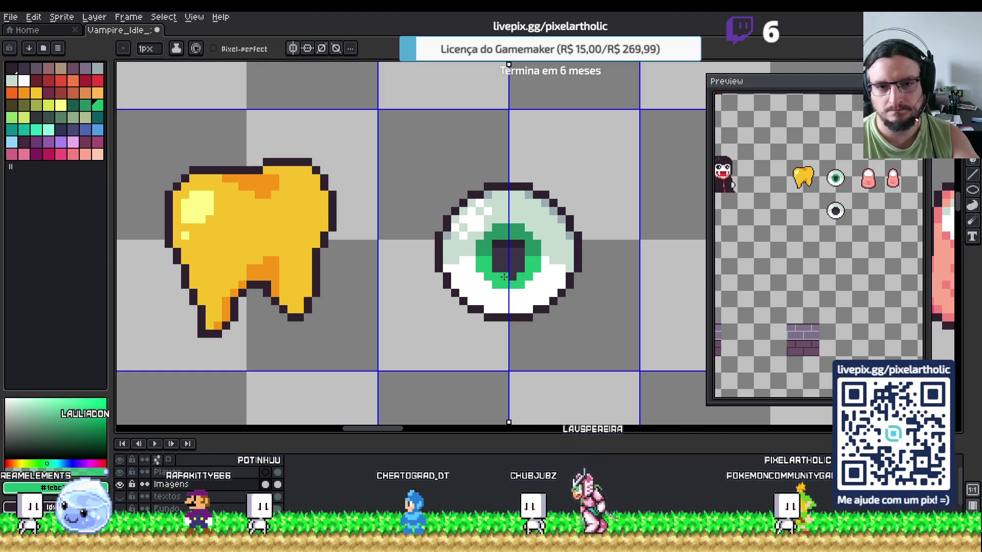
- Touch up the iris by sampling its green and the pupil colour, then pick red
{"action": "left_click", "coordinate": [495, 243], "text": "alt"}
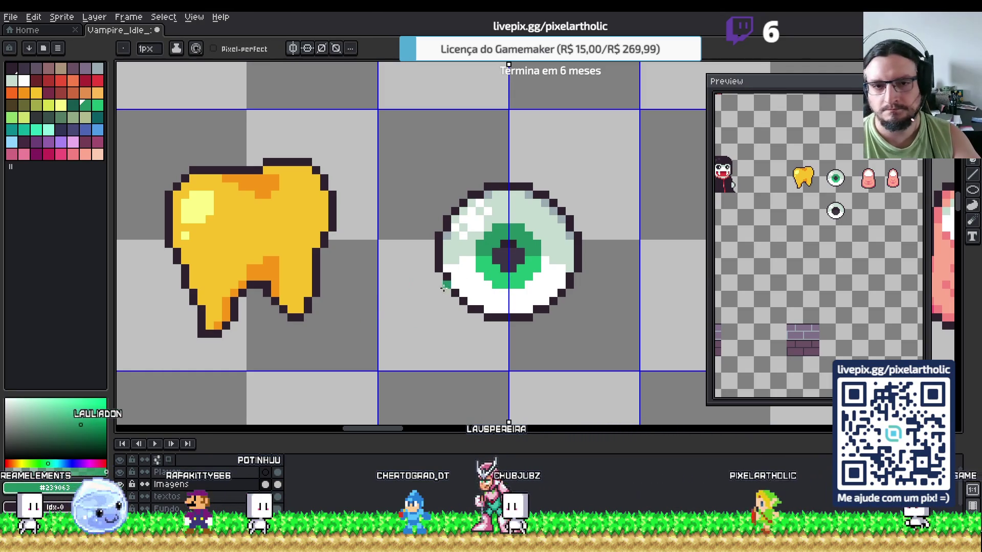
{"action": "key", "text": "alt"}
{"action": "left_click", "coordinate": [508, 250], "text": "alt"}
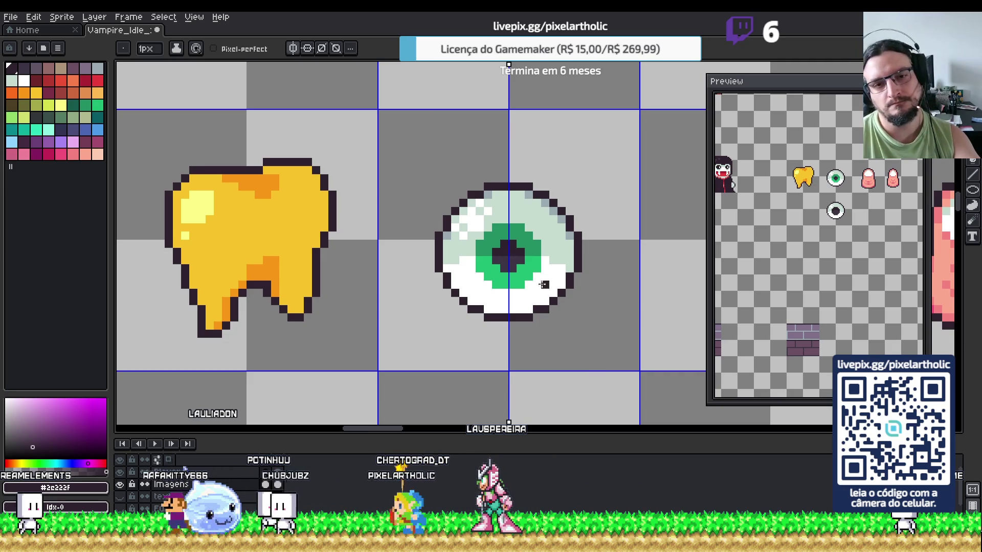
{"action": "key", "text": "alt"}
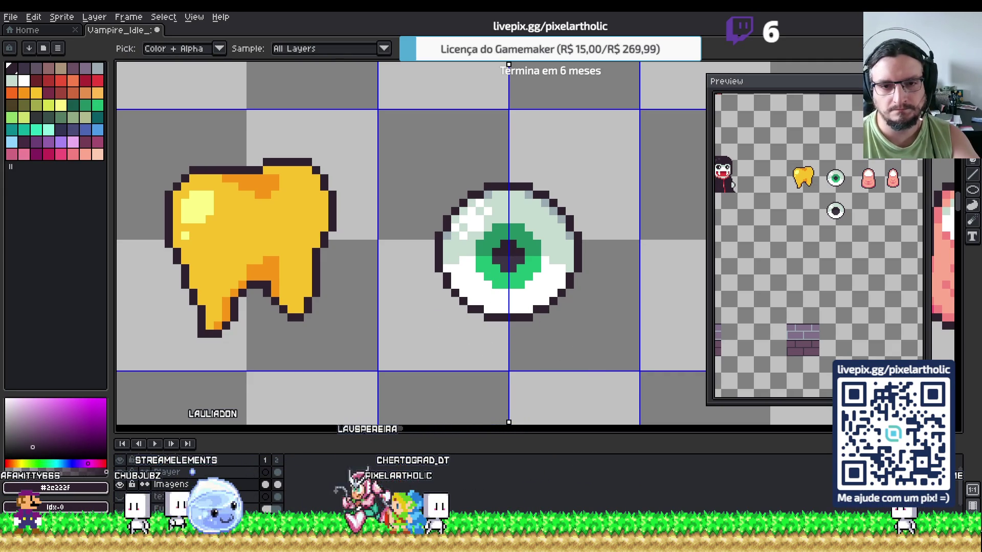
{"action": "left_click", "coordinate": [475, 267], "text": "alt"}
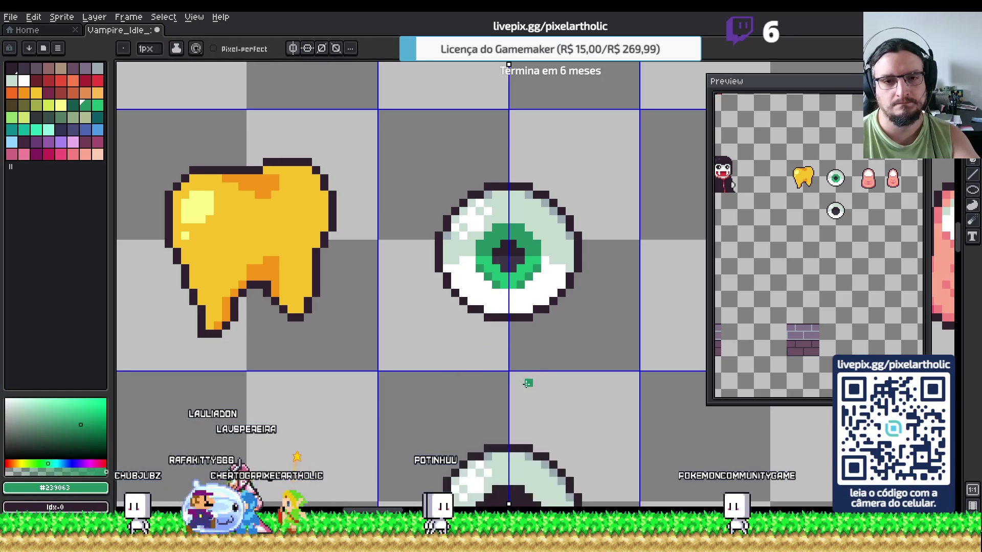
{"action": "key", "text": "alt"}
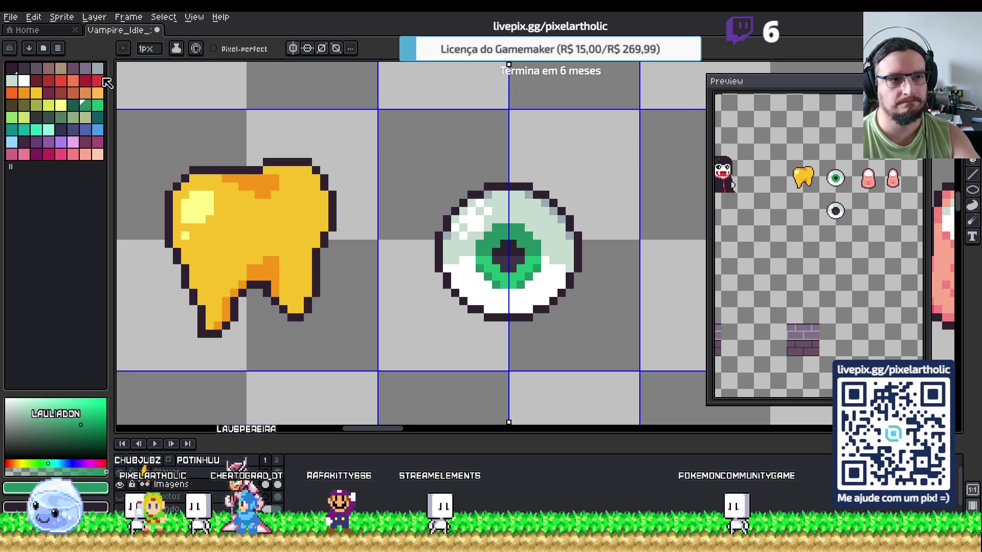
{"action": "left_click", "coordinate": [101, 81]}
{"action": "key", "text": "alt"}
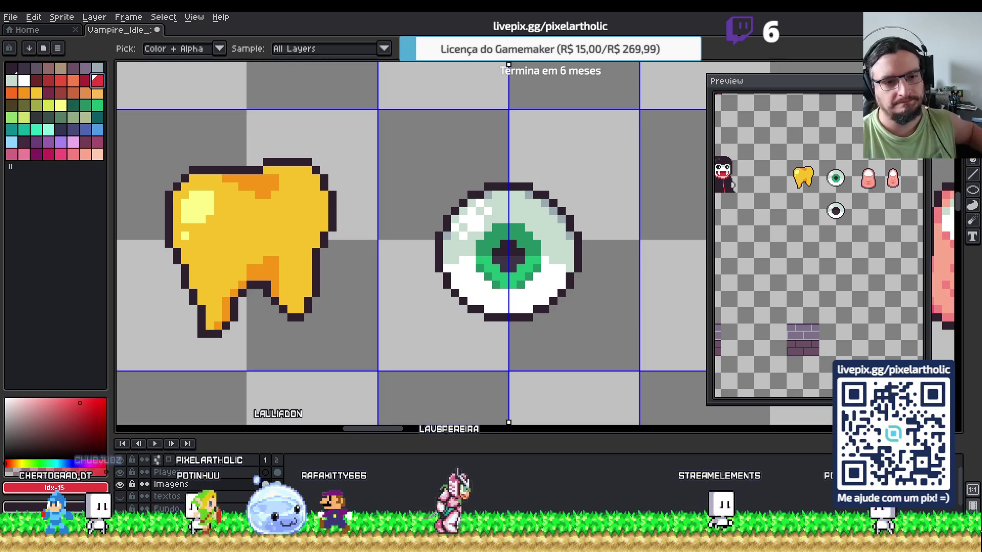
- Paint mirrored red vein pixels around the eye's white, removing strays and adding a brighter red
{"action": "key", "text": "b"}
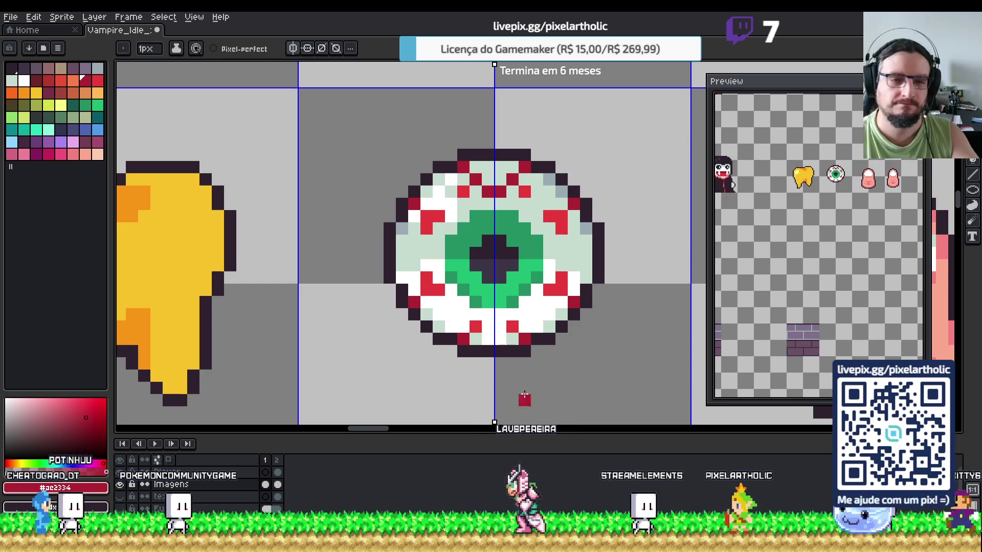
{"action": "key", "text": "ctrl+z"}
{"action": "key", "text": "v"}
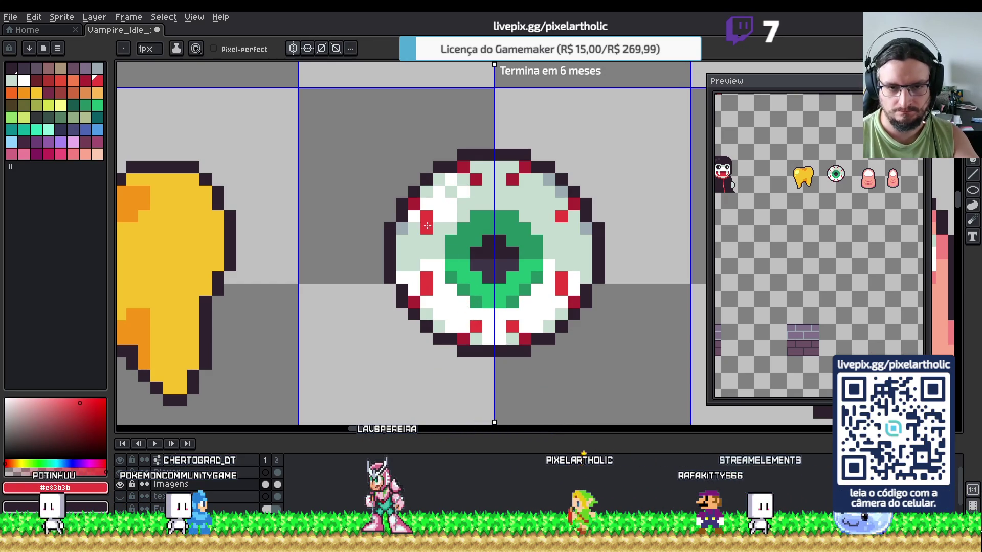
{"action": "key", "text": "i"}
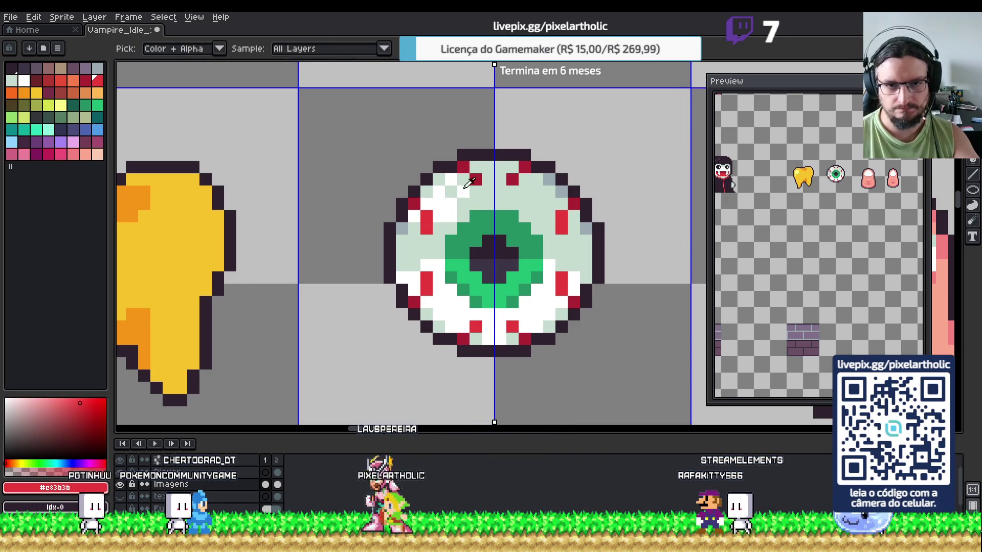
{"action": "key", "text": "b"}
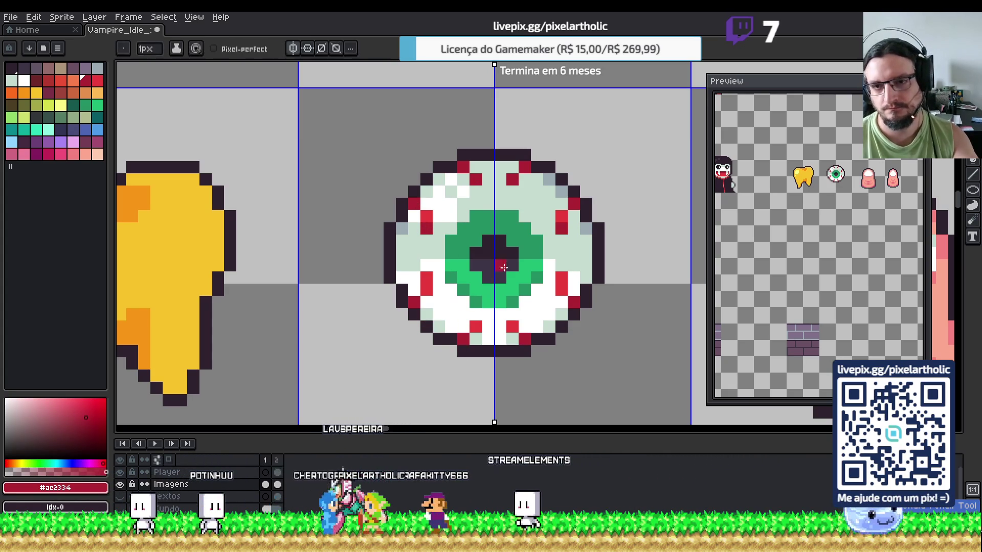
{"action": "key", "text": "i"}
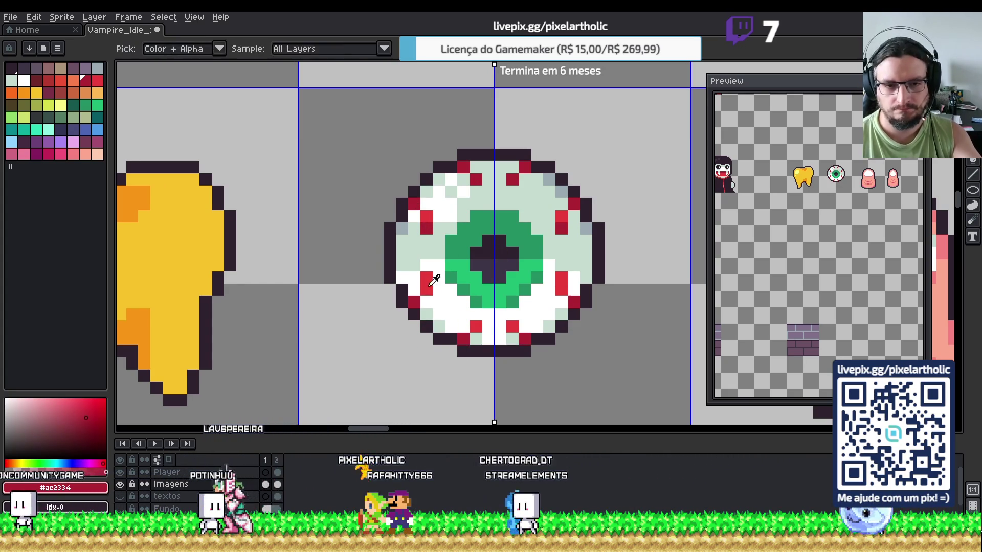
{"action": "left_click", "coordinate": [432, 279]}
{"action": "key", "text": "b"}
{"action": "scroll", "coordinate": [517, 324], "scroll_direction": "down", "scroll_amount": 3}
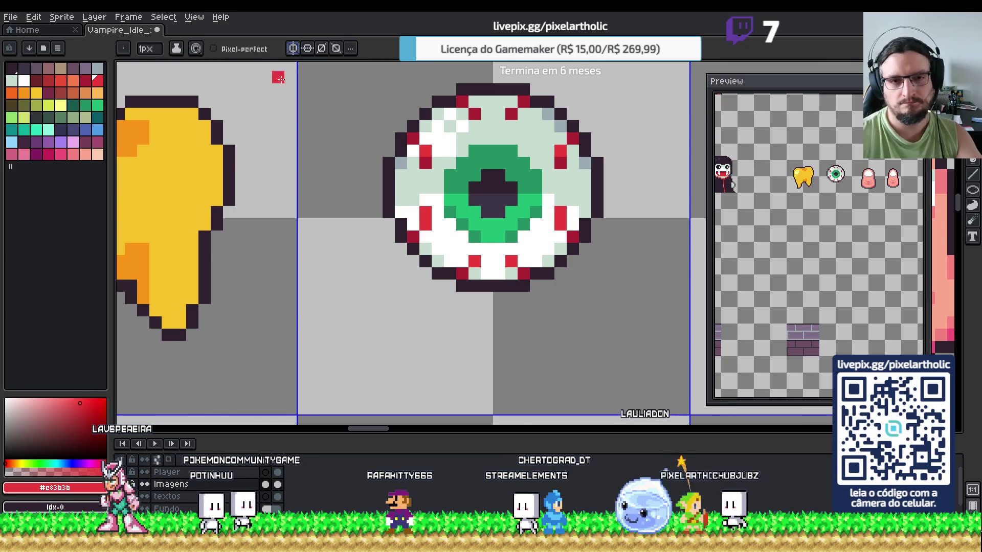
{"action": "scroll", "coordinate": [409, 204], "scroll_direction": "down", "scroll_amount": 2}
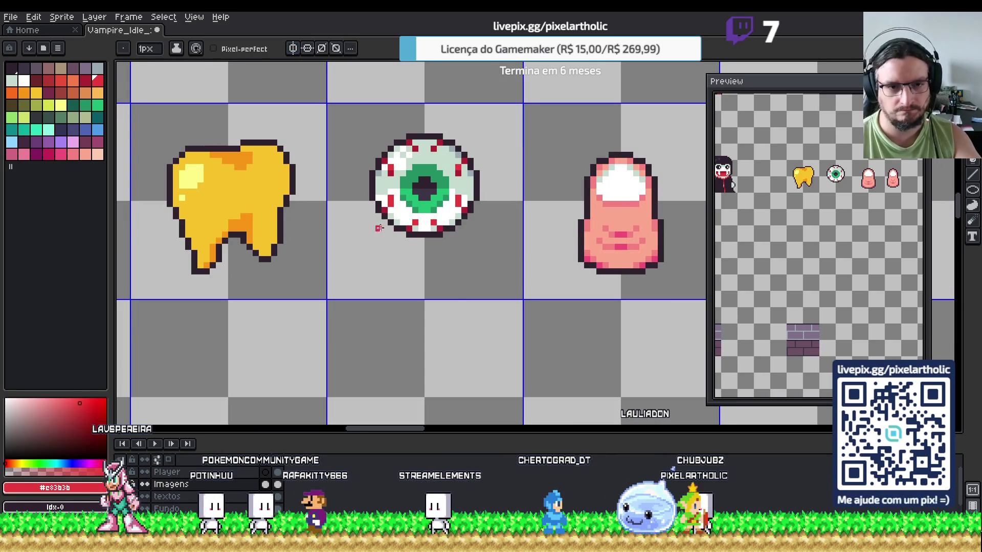